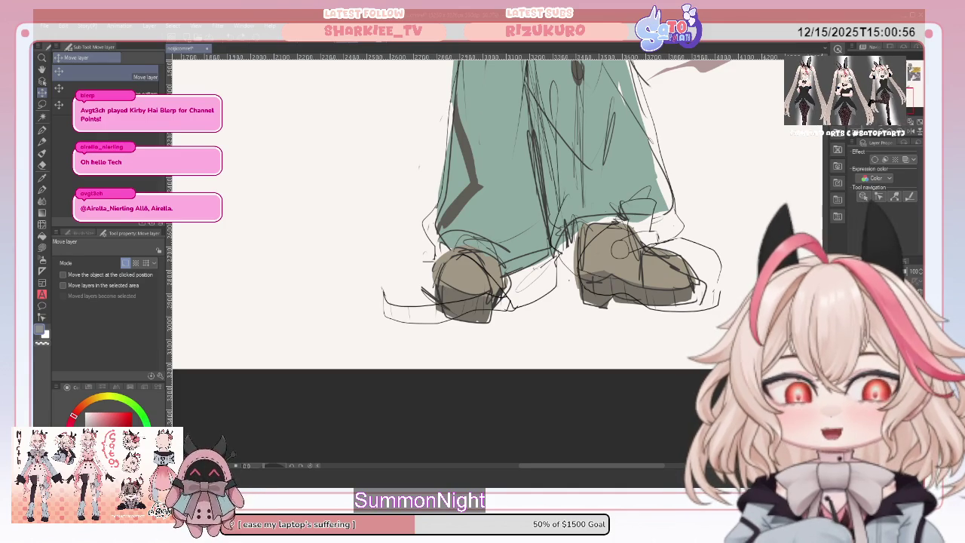
# - Undo and restore the boot sketch lines, then erase the stray curve beside the right shoe
pyautogui.press('Delete')
pyautogui.hotkey('ctrl', 'z')
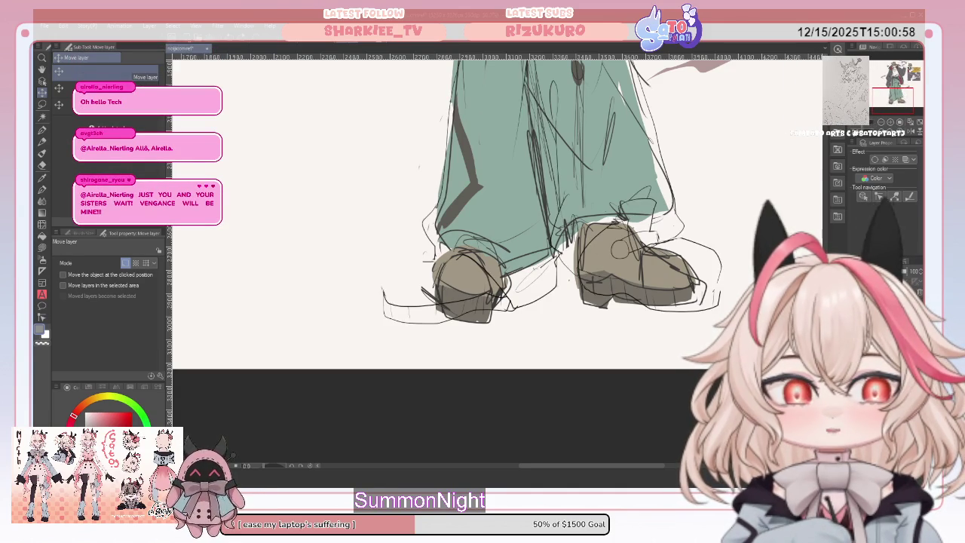
pyautogui.click(42, 165)
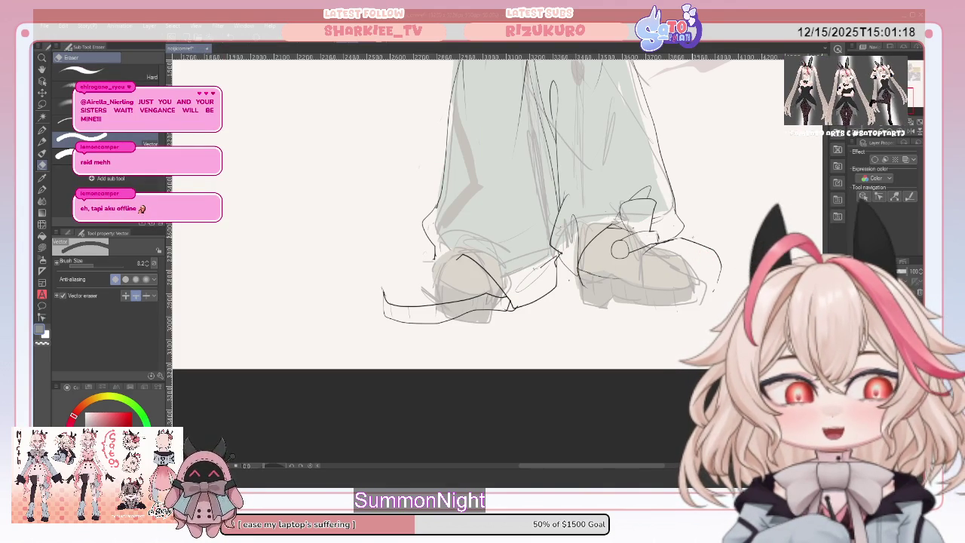
pyautogui.click(716, 265)
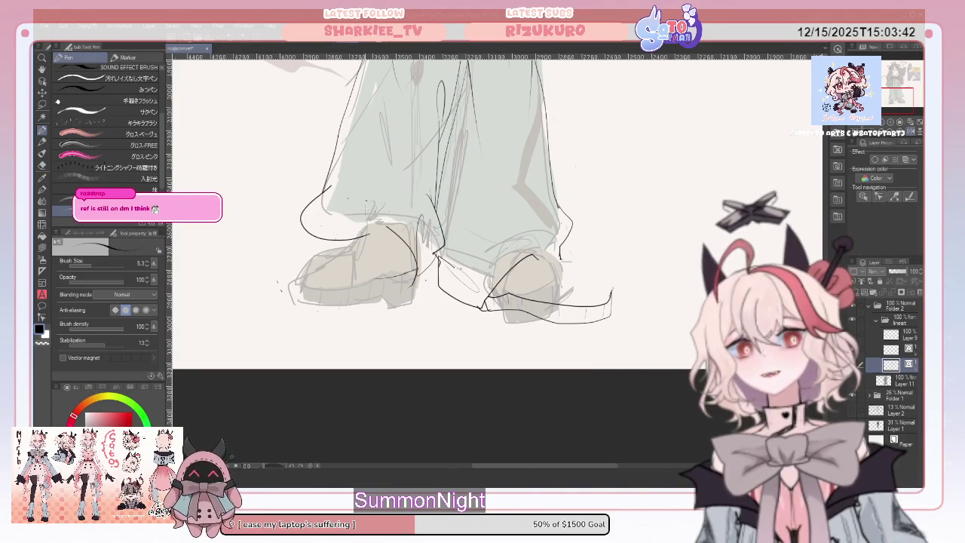
# - Ink the left shoe's outline, bottom edge and leftward sole line
pyautogui.moveTo(383, 221); pyautogui.dragTo(360, 260)
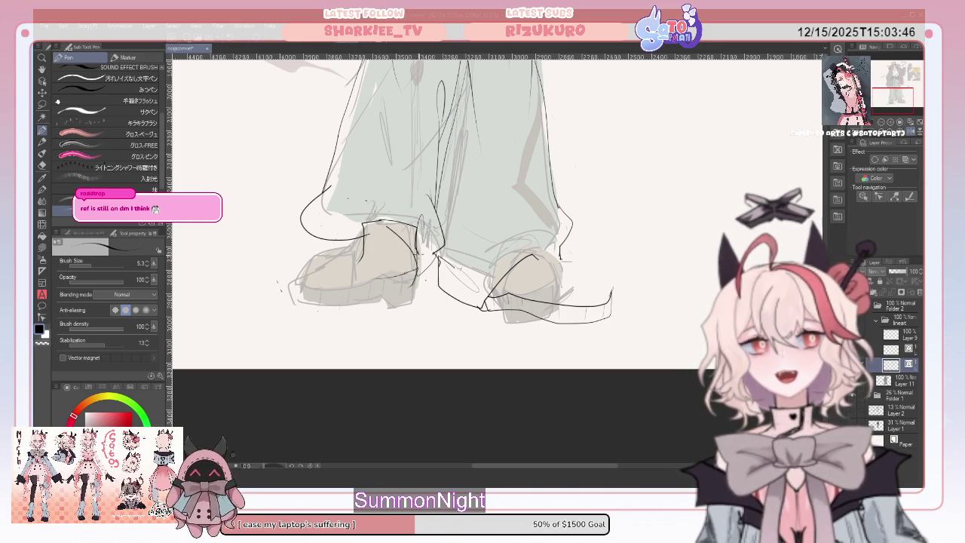
pyautogui.moveTo(383, 300); pyautogui.dragTo(388, 306)
pyautogui.moveTo(316, 314)
pyautogui.mouseDown()
pyautogui.moveTo(294, 316)
pyautogui.moveTo(355, 290)
pyautogui.mouseUp()
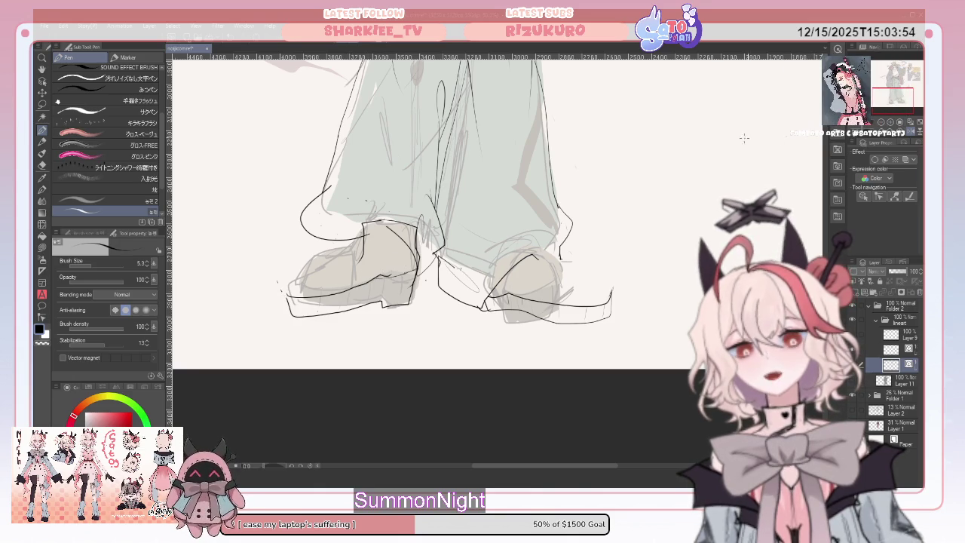
# - Flip the canvas back to normal and ink the right shoe's top edge
pyautogui.click(908, 125)
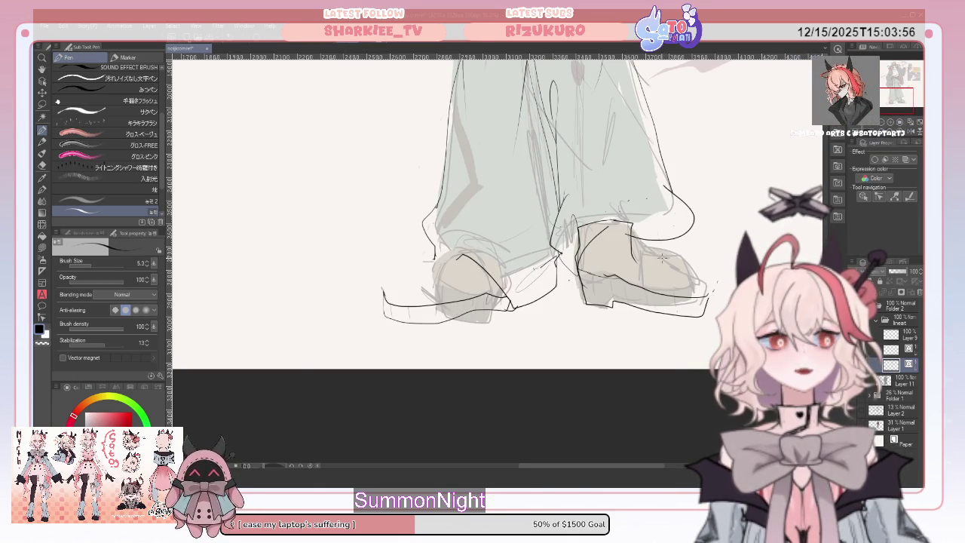
pyautogui.moveTo(636, 242); pyautogui.dragTo(673, 254)
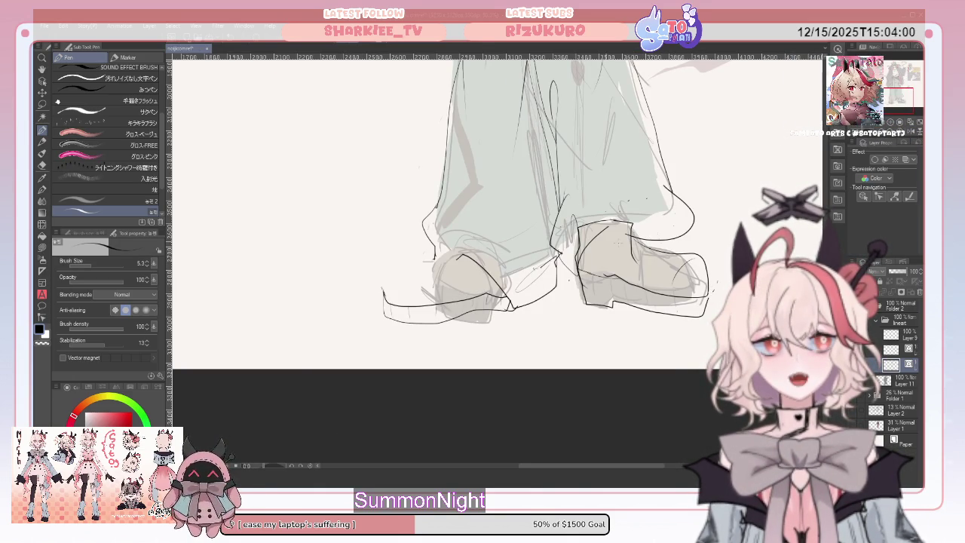
pyautogui.click(43, 164)
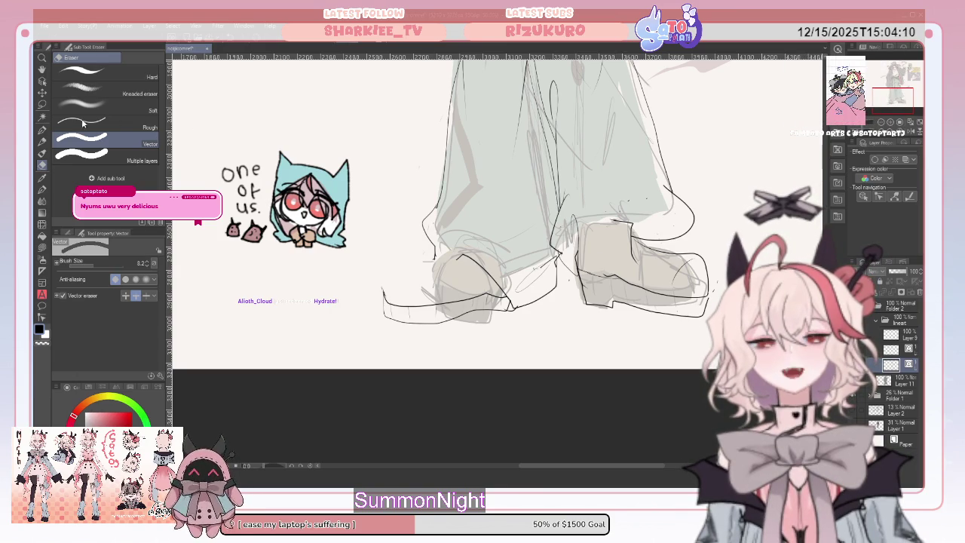
pyautogui.press('p')
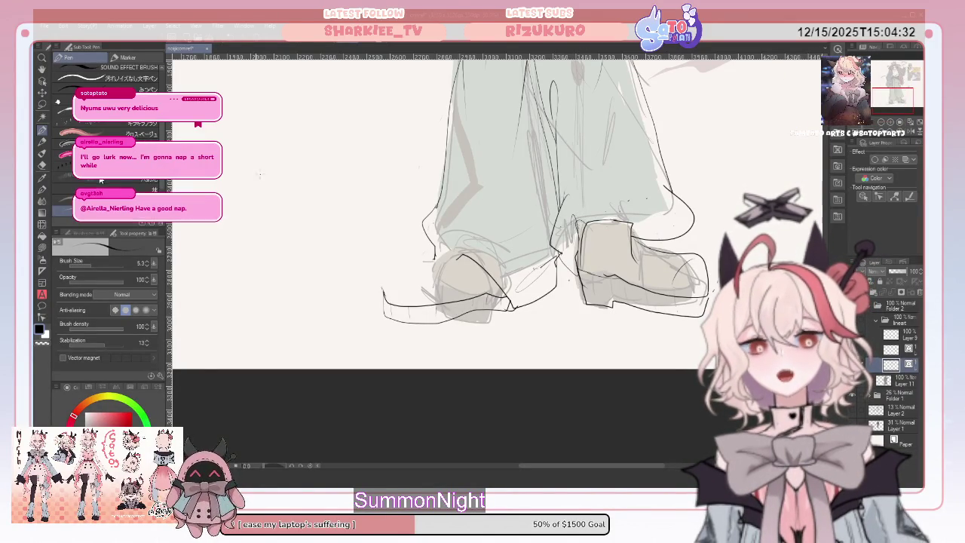
# - Touch up the shoe lines, alternating the Vector eraser, Pencil and Pen
pyautogui.press('e')
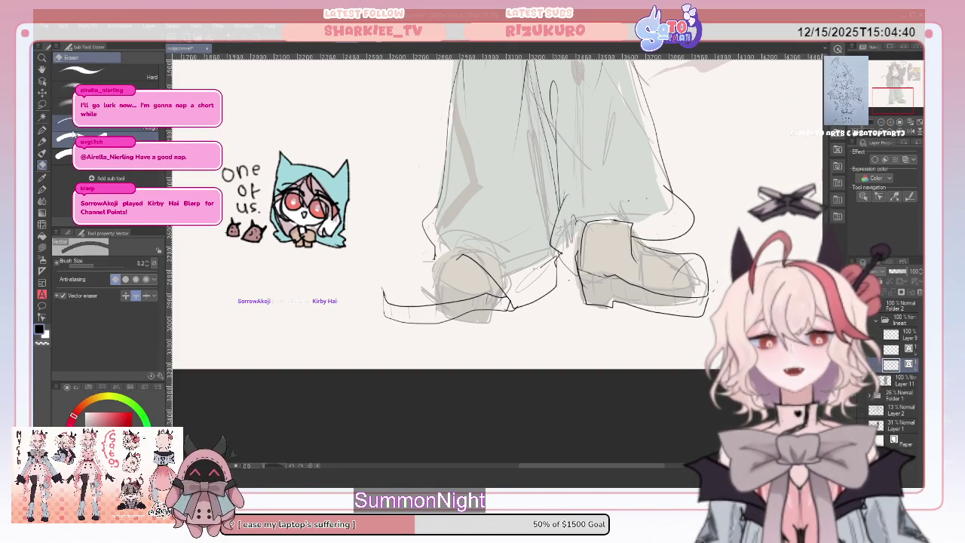
pyautogui.click(42, 142)
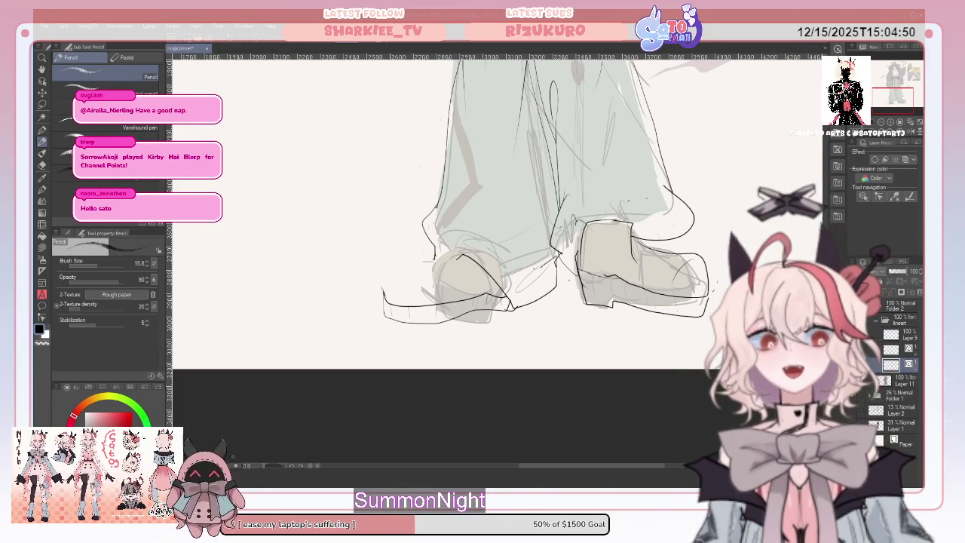
pyautogui.press('p')
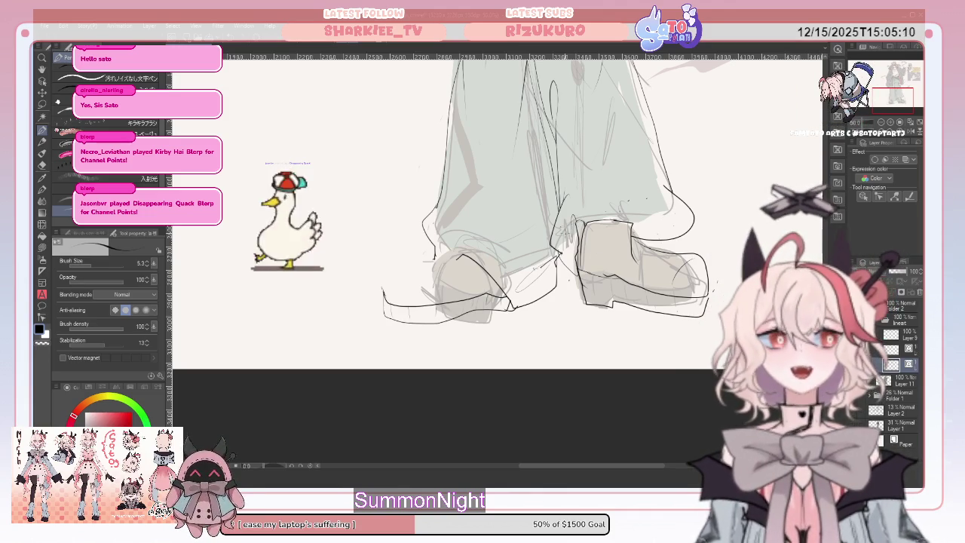
pyautogui.click(43, 165)
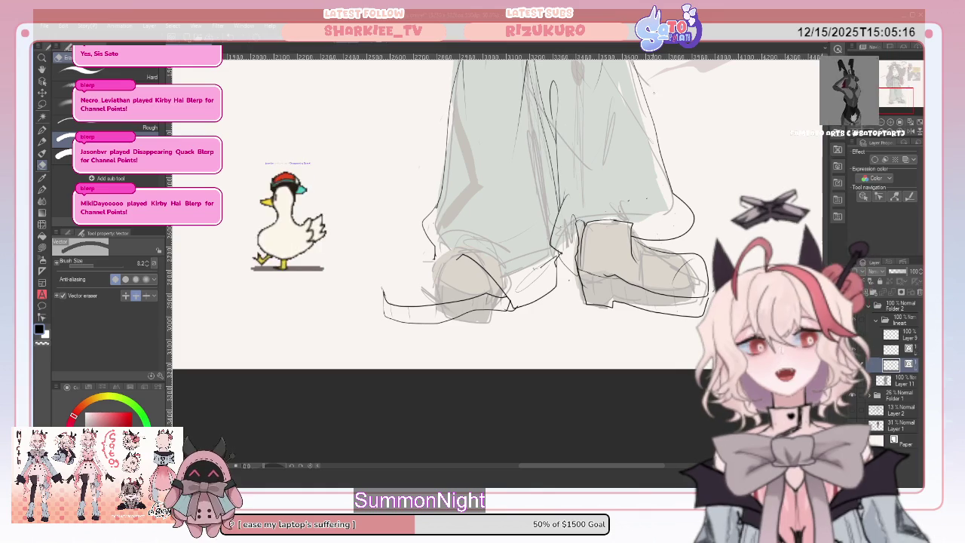
pyautogui.scroll(-2, 528, 226)
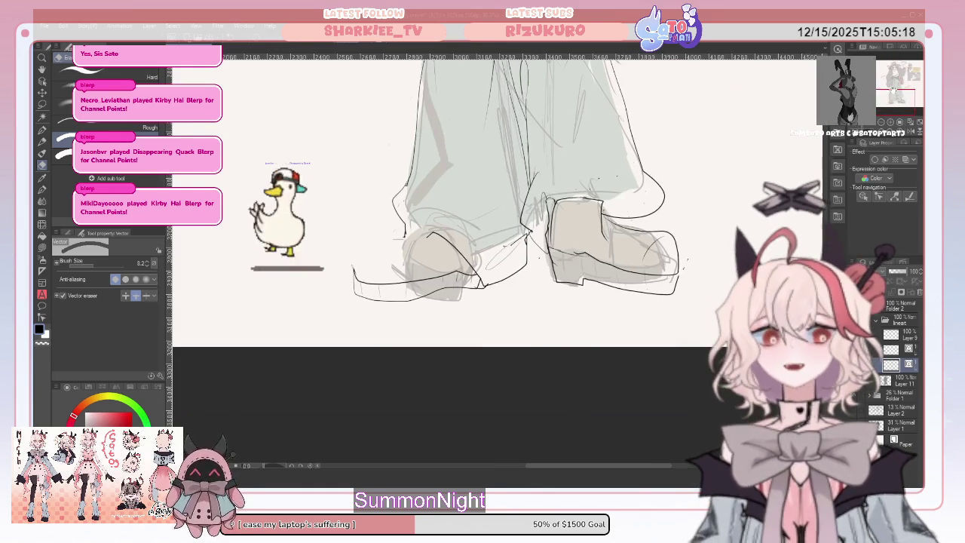
# - Refine the shoe and trouser-hem ink lines, alternating the Pen and Vector eraser
pyautogui.press('p')
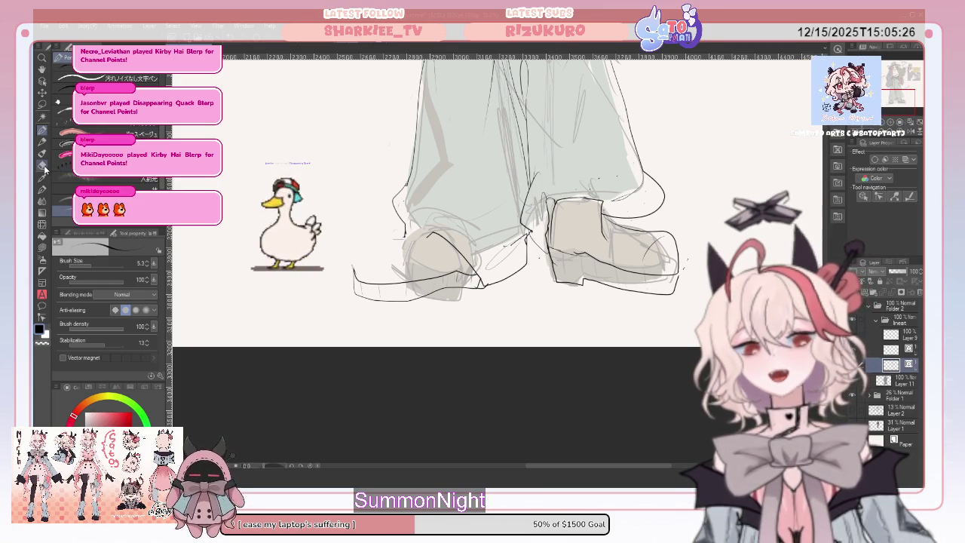
pyautogui.press('e')
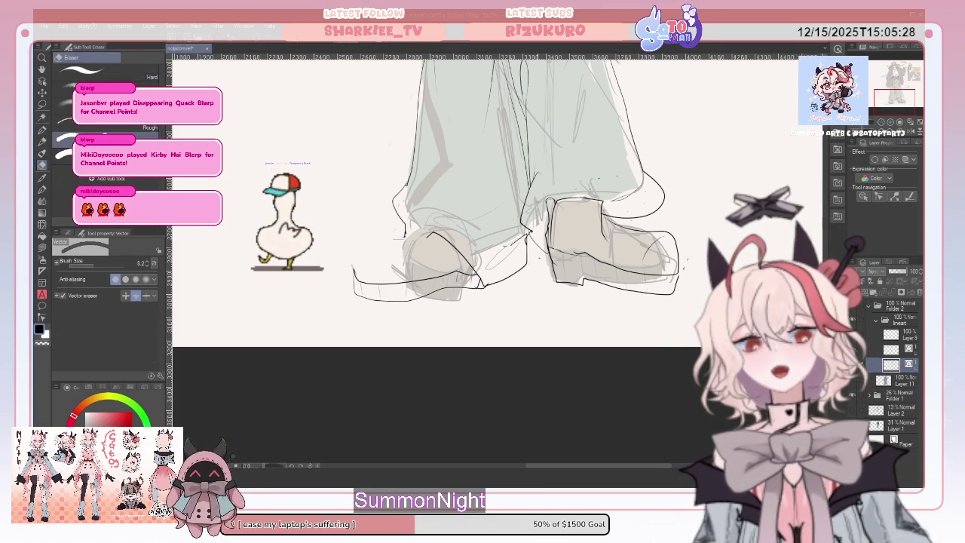
pyautogui.click(43, 130)
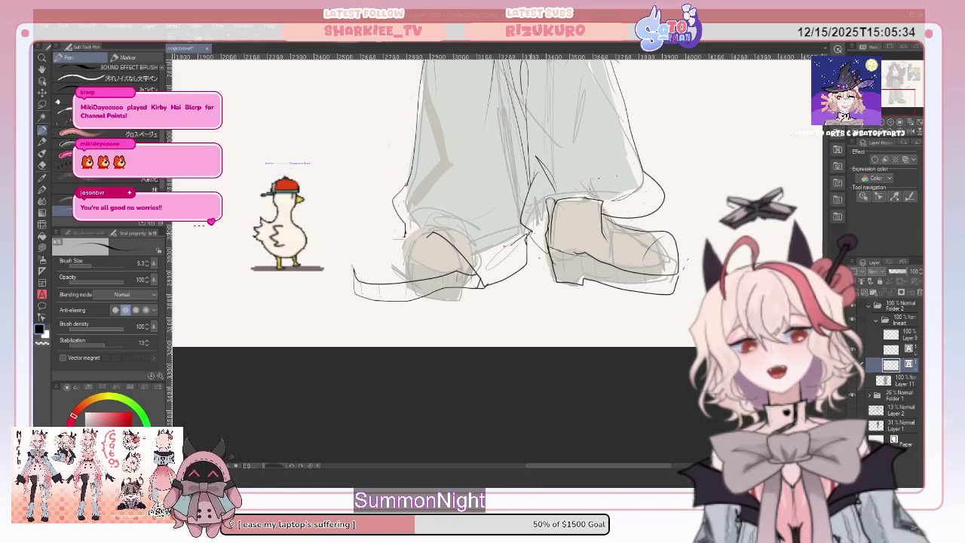
pyautogui.press('e')
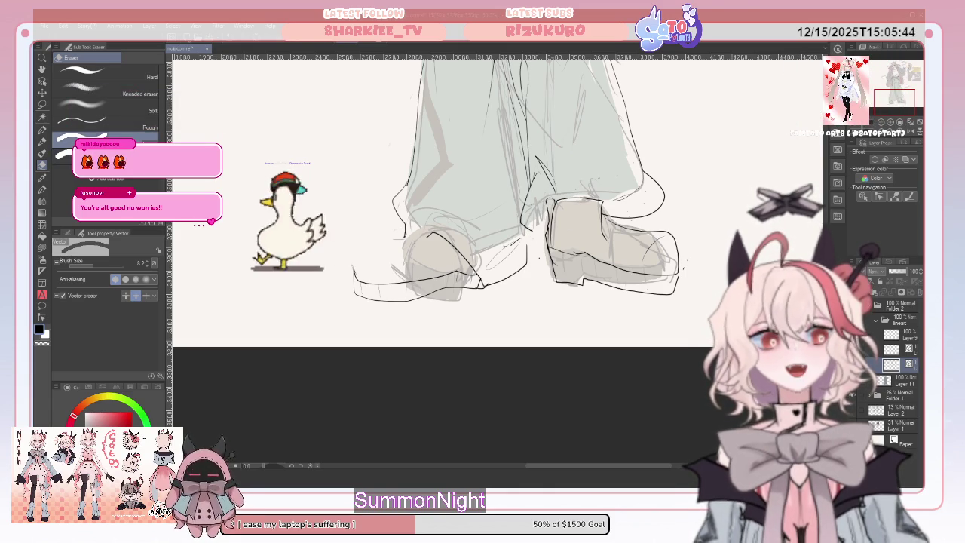
pyautogui.click(42, 130)
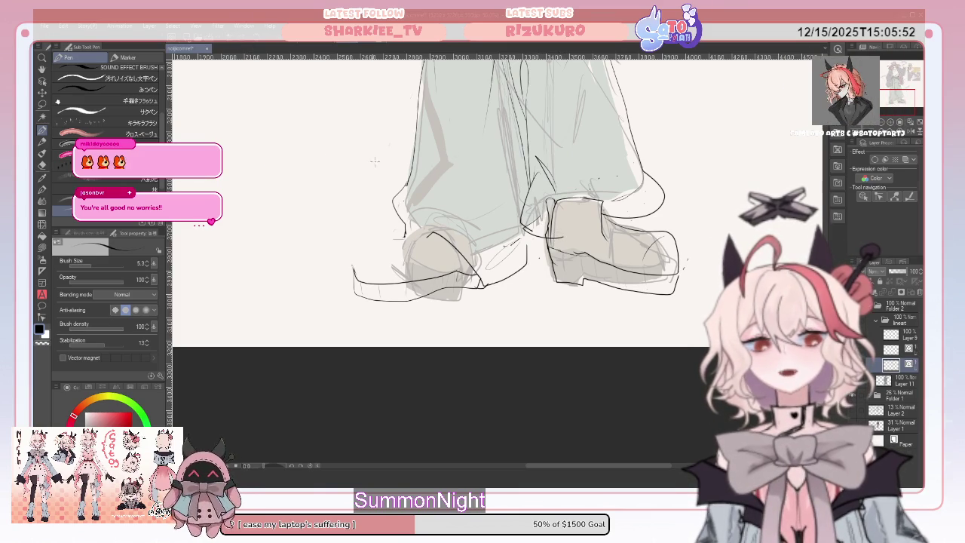
pyautogui.press('e')
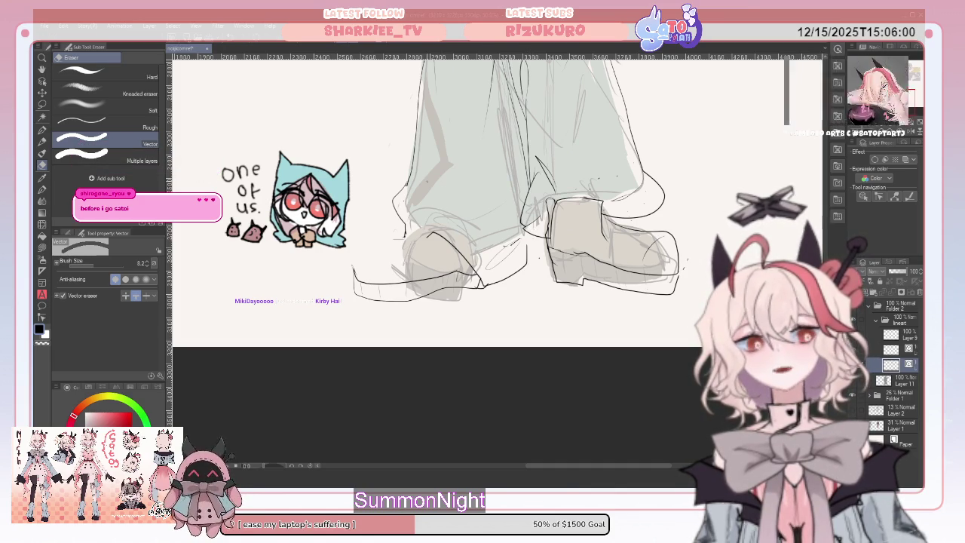
pyautogui.click(42, 131)
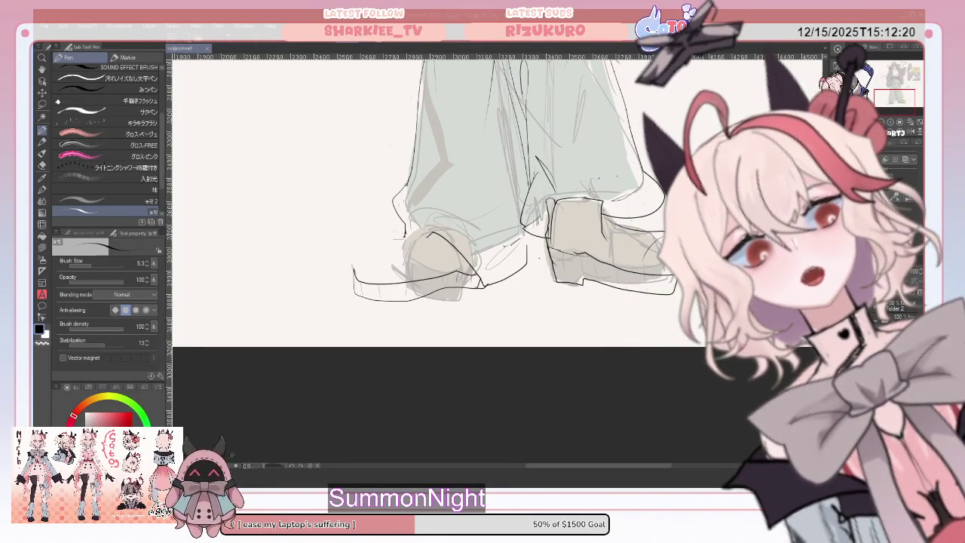
# - After inking the shoes and trouser hems, switch to erasing stray ink lines
pyautogui.click(42, 165)
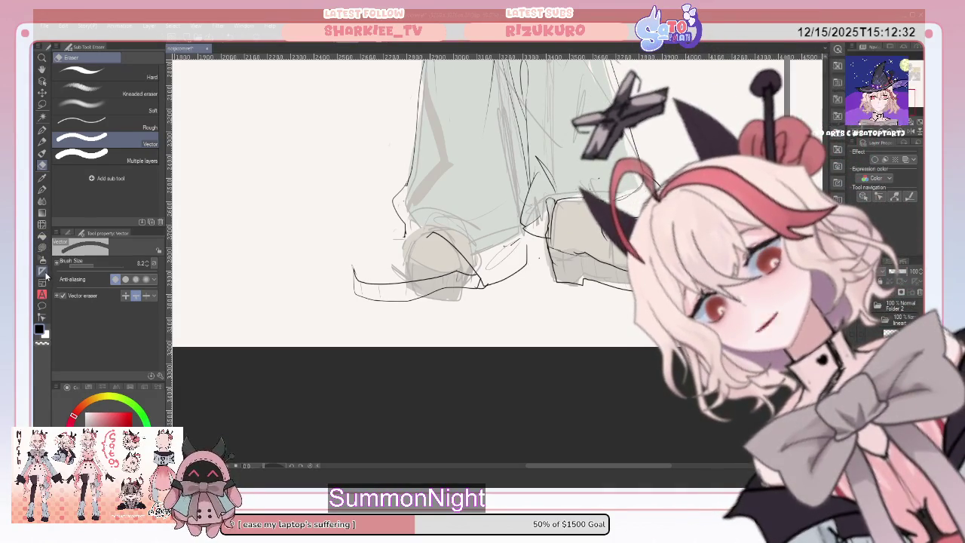
# - Reshape the right shoe's toe and sole edge with the Correct line tool
pyautogui.click(42, 316)
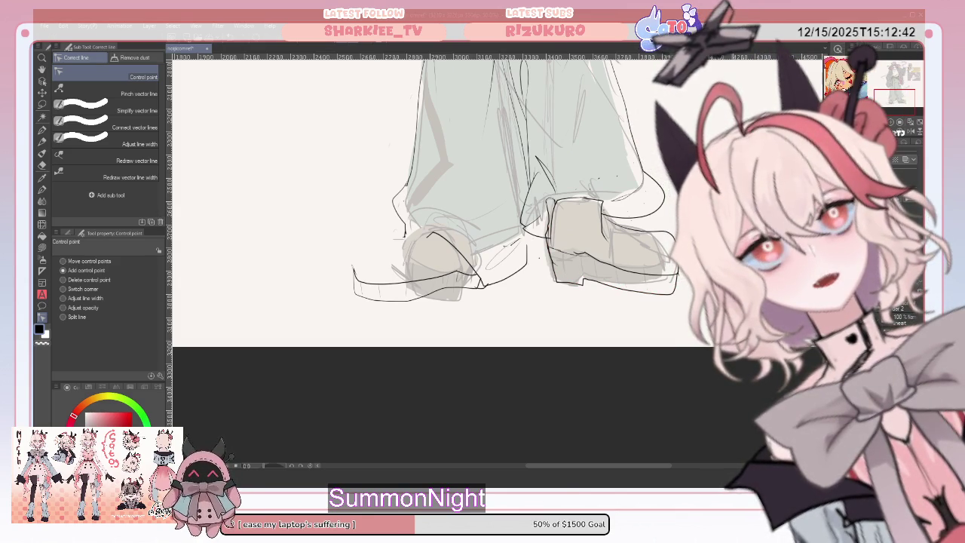
# - Flip the canvas horizontally to check the shoes, touching up lines with Pen and Eraser
pyautogui.press('h')
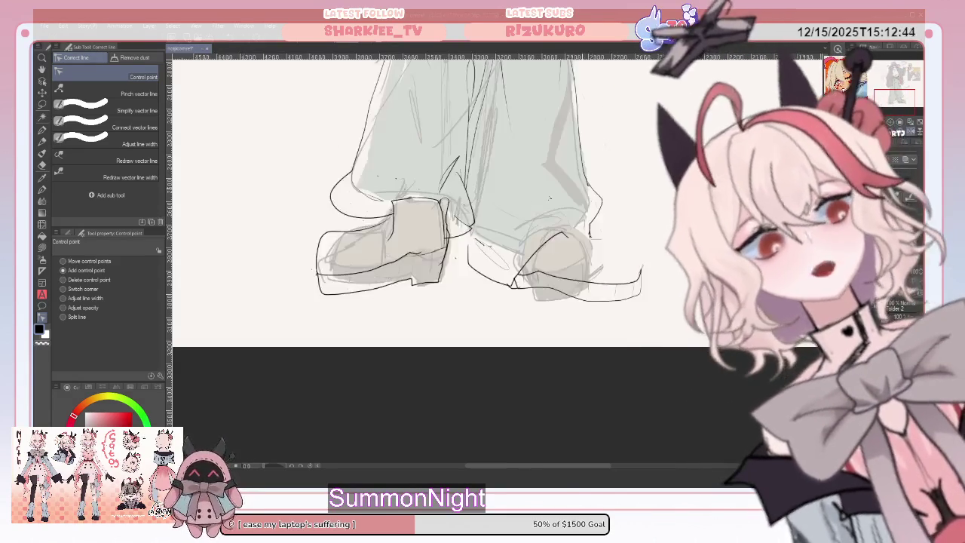
pyautogui.press('e')
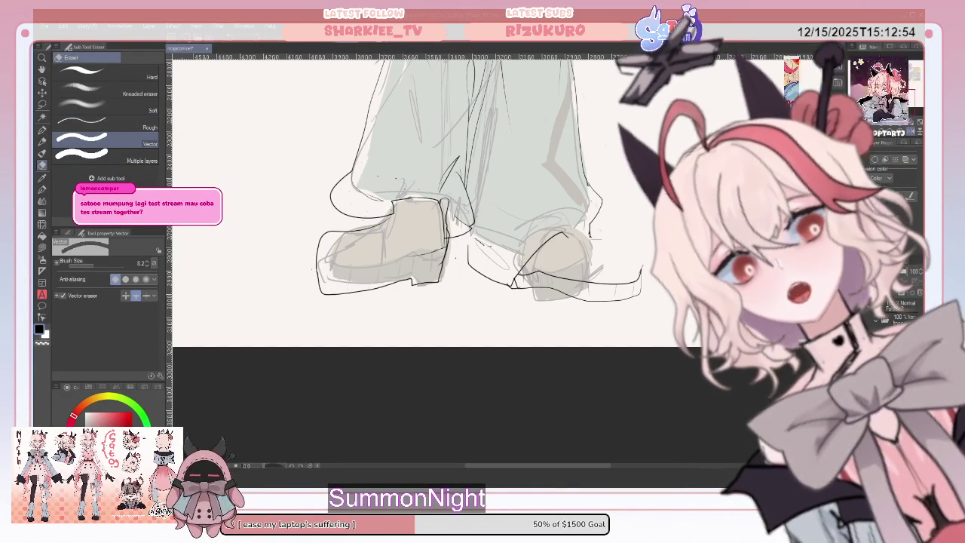
pyautogui.click(43, 130)
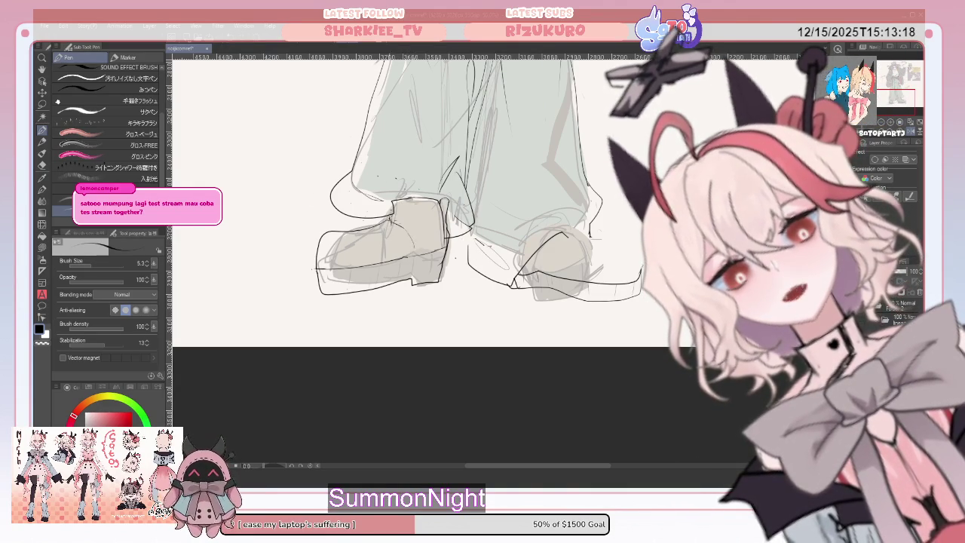
pyautogui.press('e')
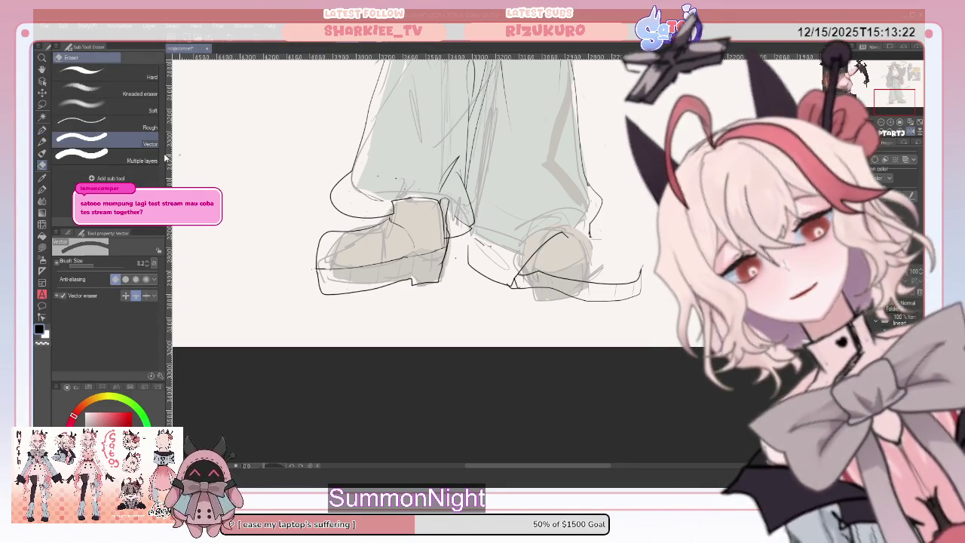
pyautogui.press('p')
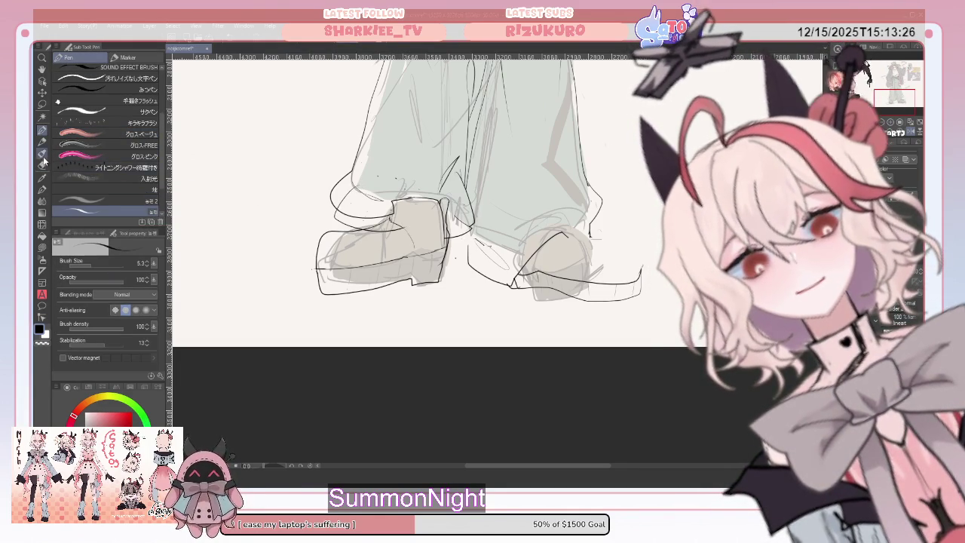
pyautogui.press('e')
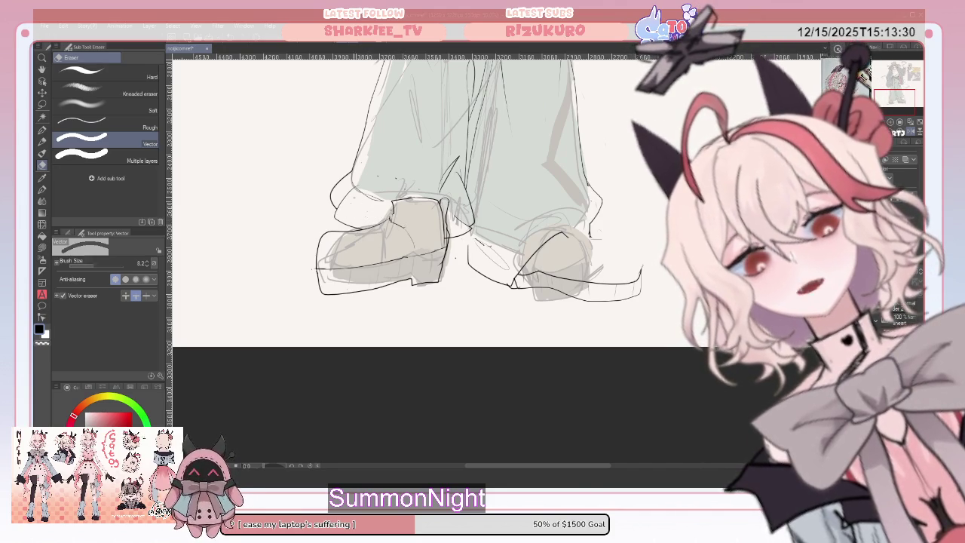
pyautogui.click(41, 139)
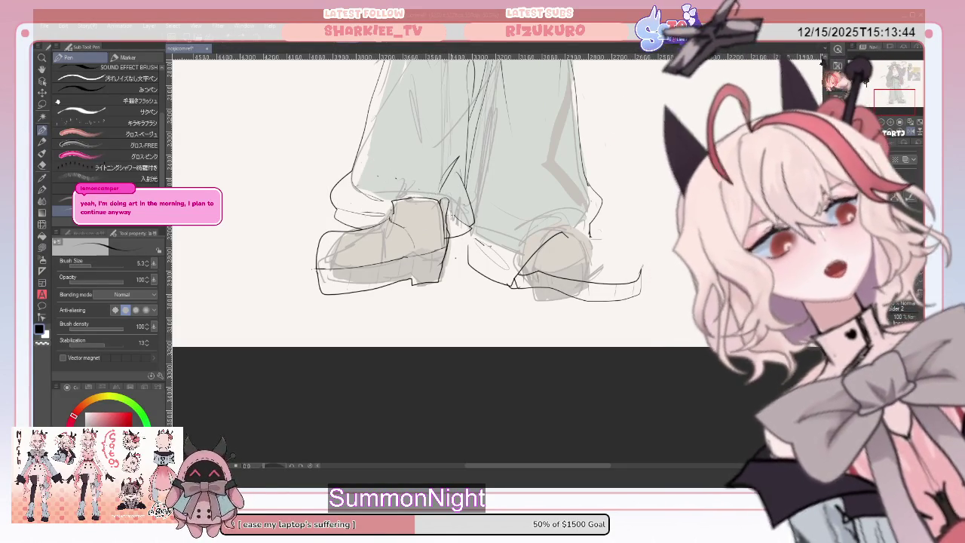
pyautogui.click(42, 164)
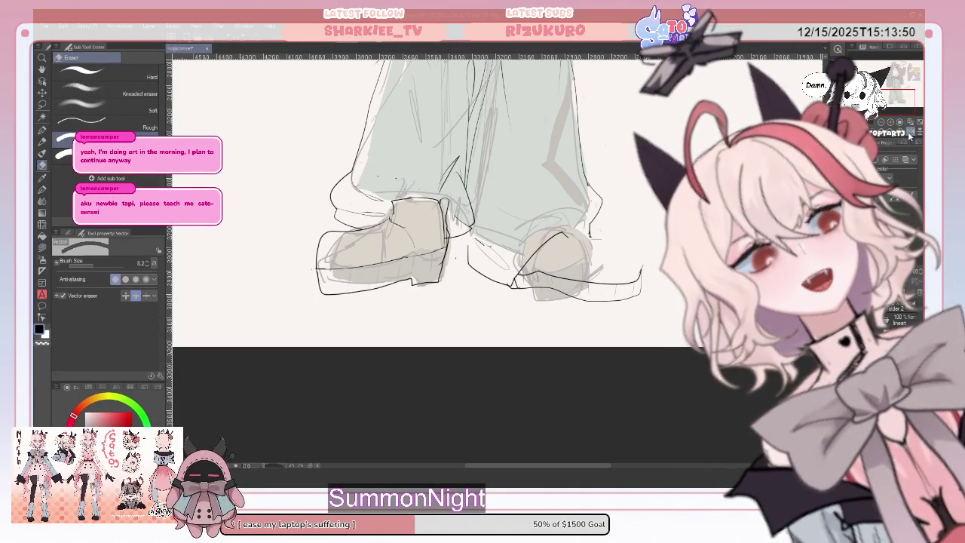
pyautogui.press('h')
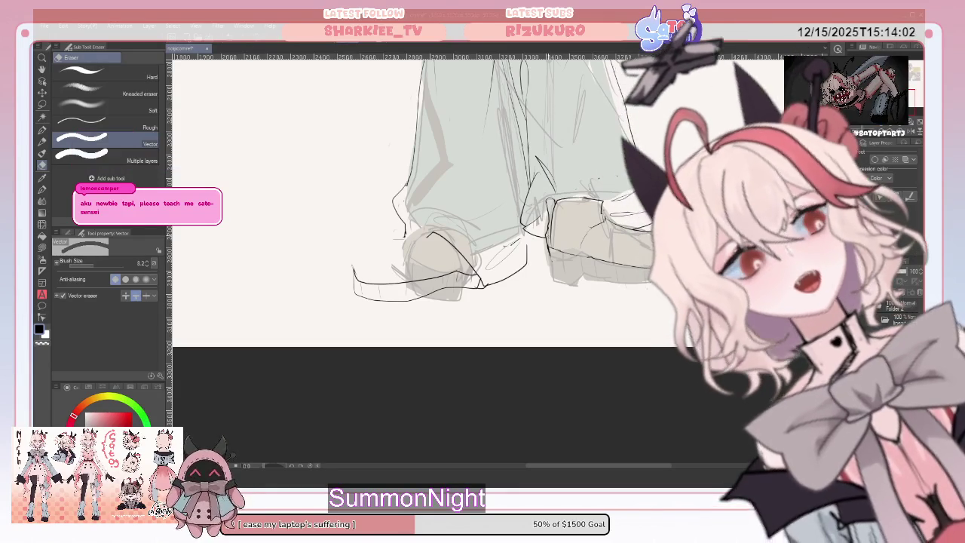
pyautogui.click(41, 132)
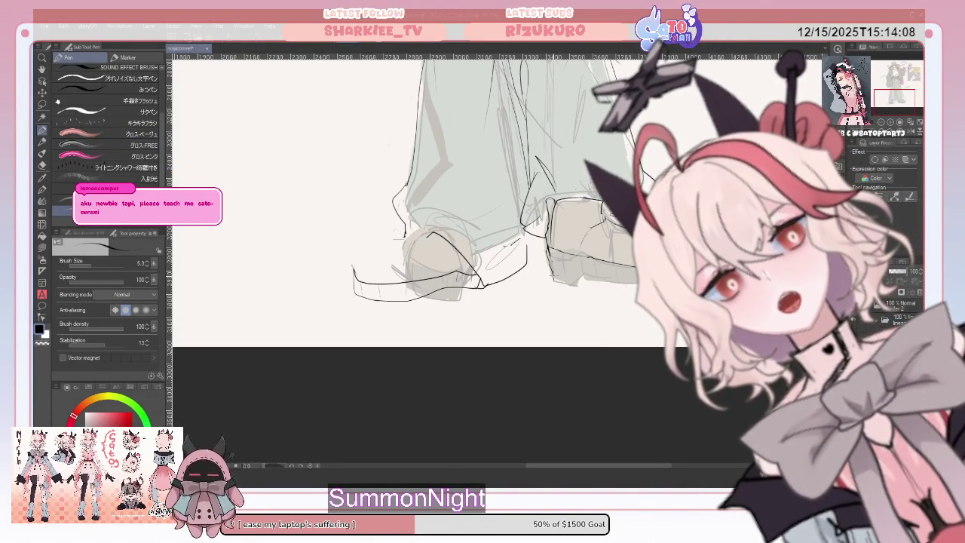
# - Ink the shoe's sole bottom edge and a short toe stroke, then unflip the canvas
pyautogui.moveTo(577, 284); pyautogui.dragTo(639, 285)
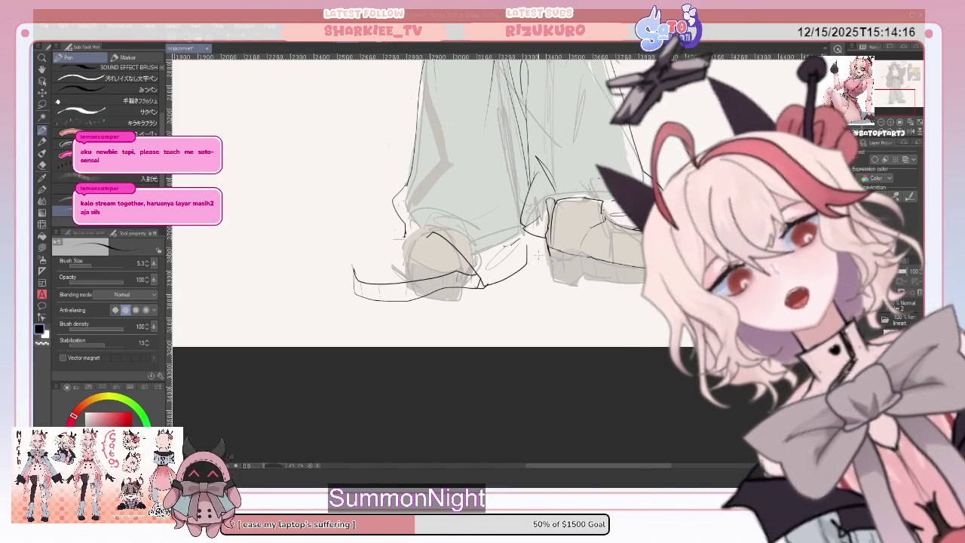
pyautogui.moveTo(548, 257); pyautogui.dragTo(562, 283)
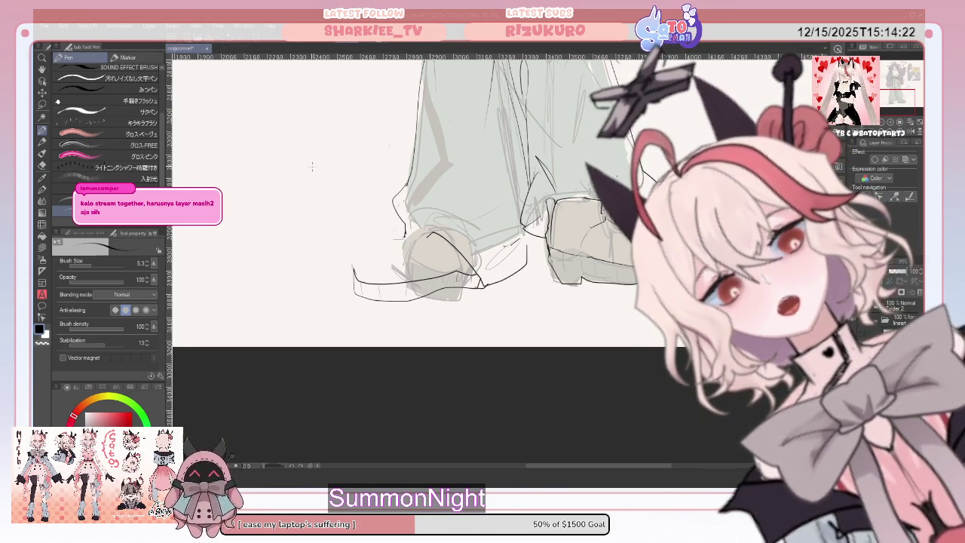
pyautogui.press('e')
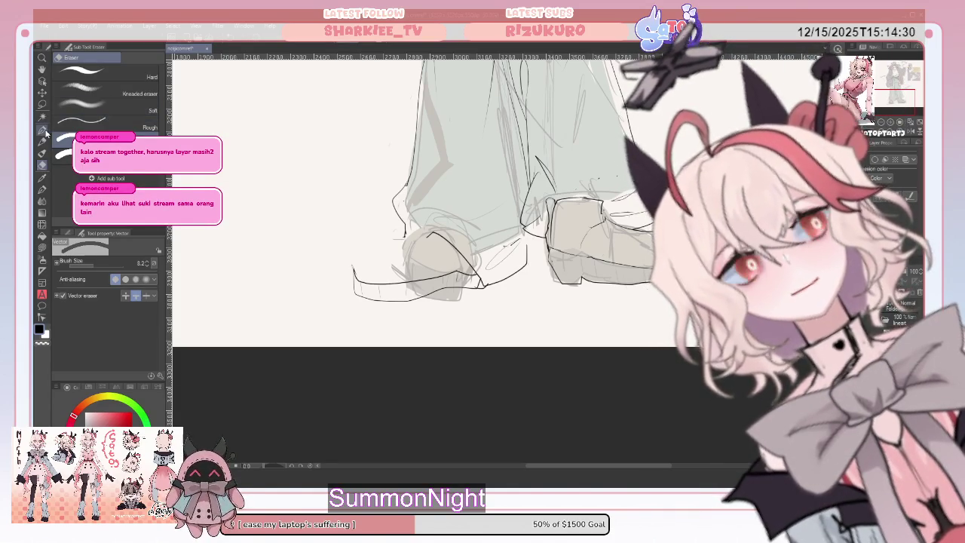
pyautogui.press('p')
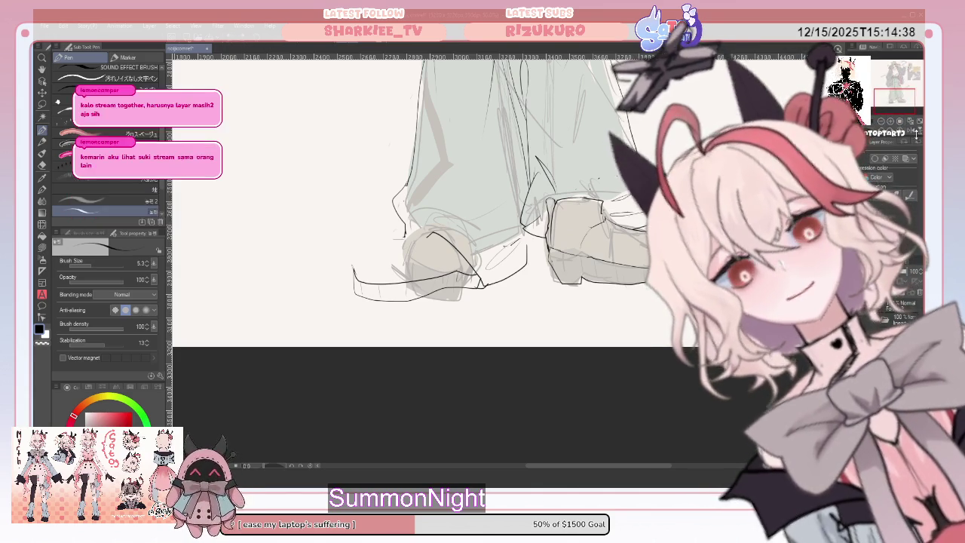
pyautogui.press('h')
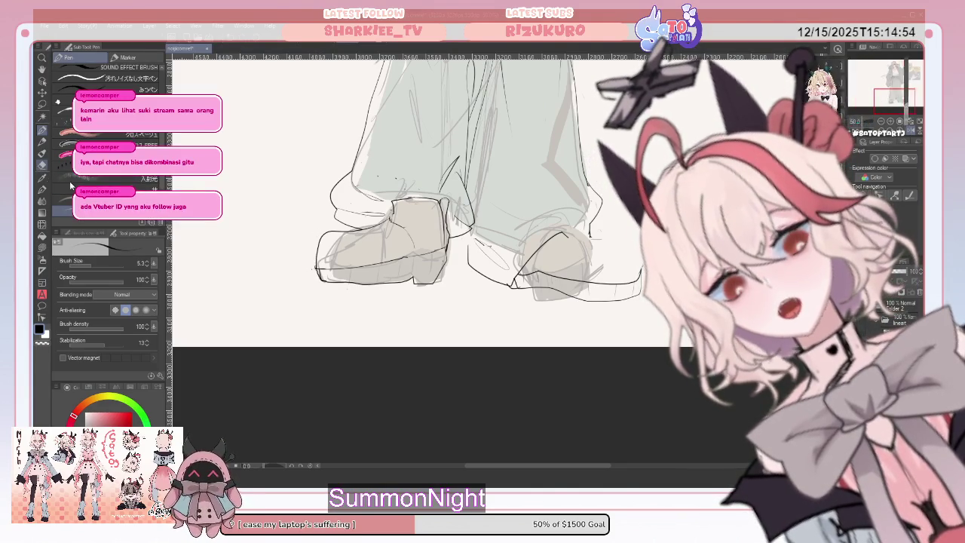
# - Add detail lines to the left shoe's sole, then pan up to the coat and sash
pyautogui.press('e')
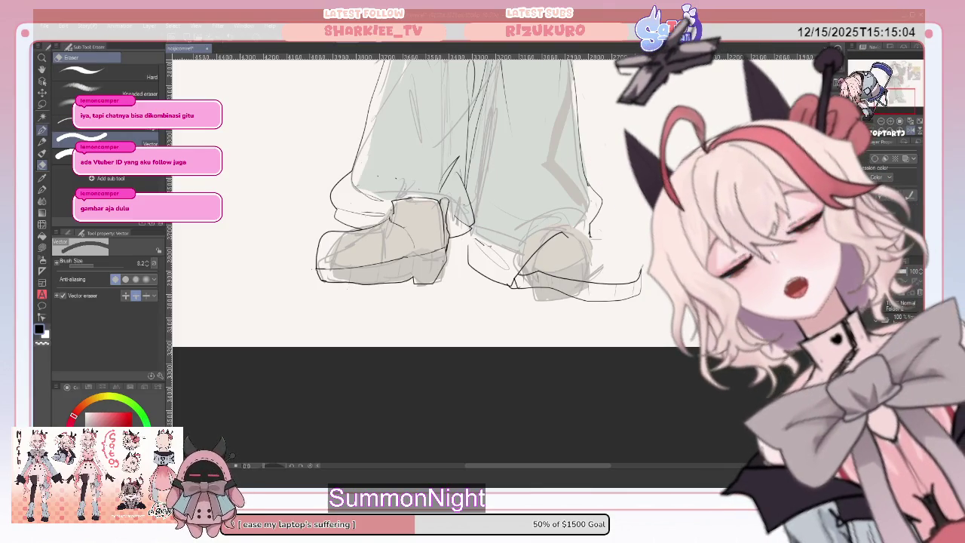
pyautogui.press('p')
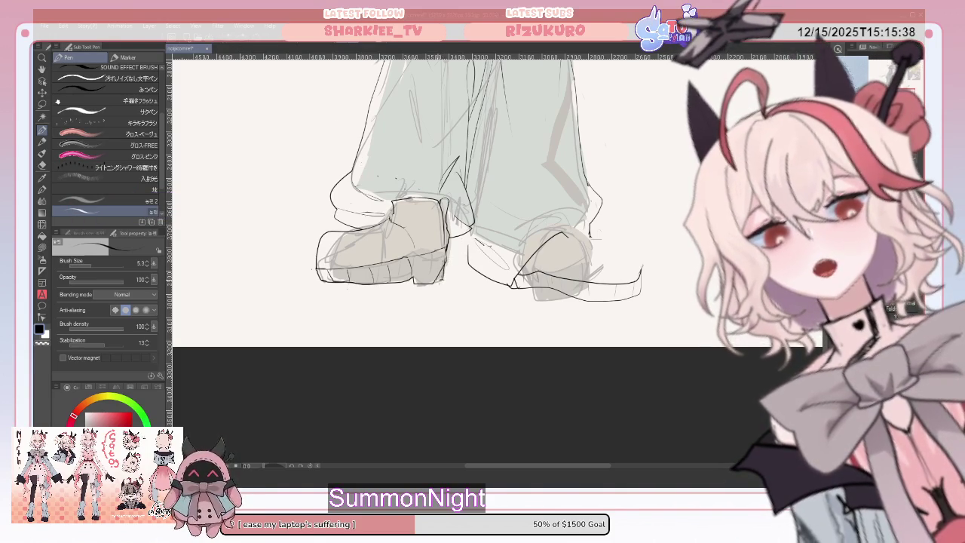
pyautogui.press('e')
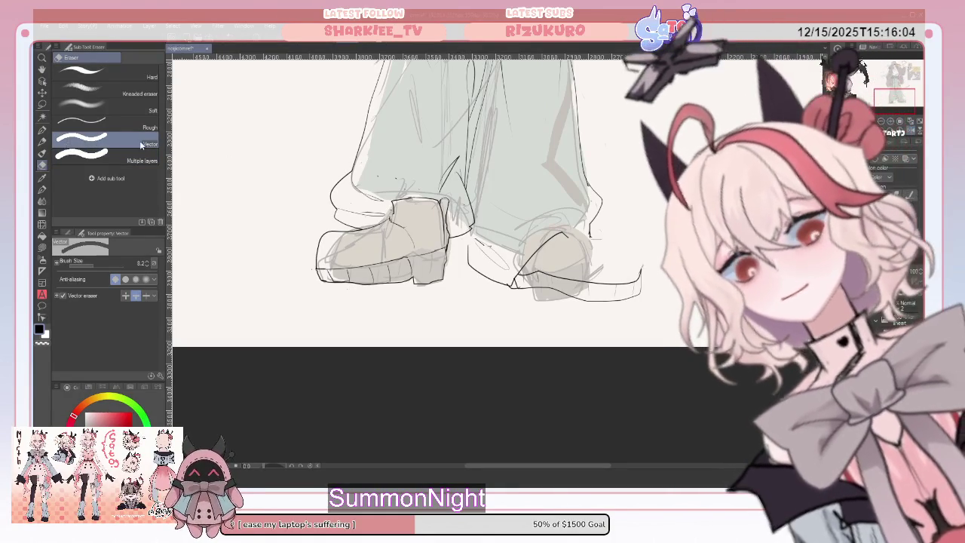
pyautogui.moveTo(910, 132); pyautogui.dragTo(884, 81)
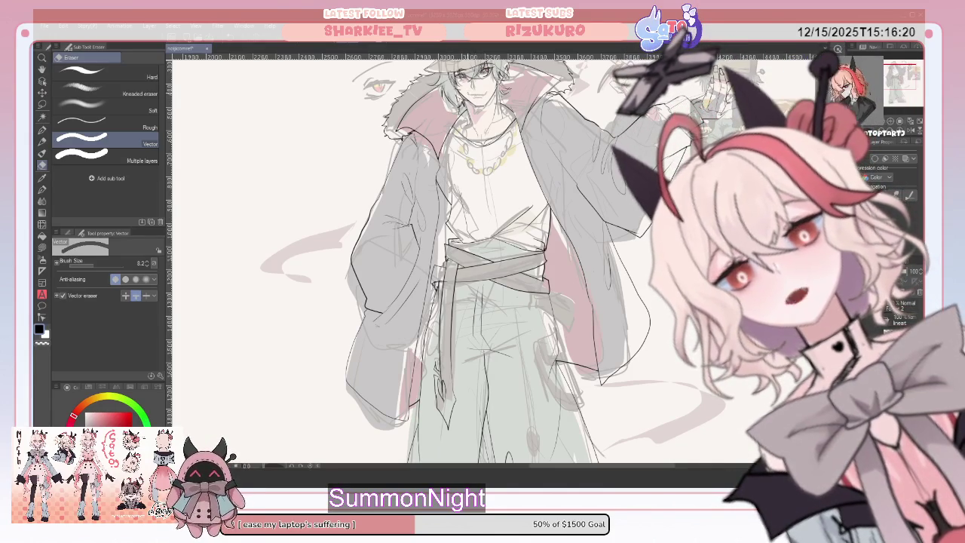
pyautogui.scroll(5, 453, 257)
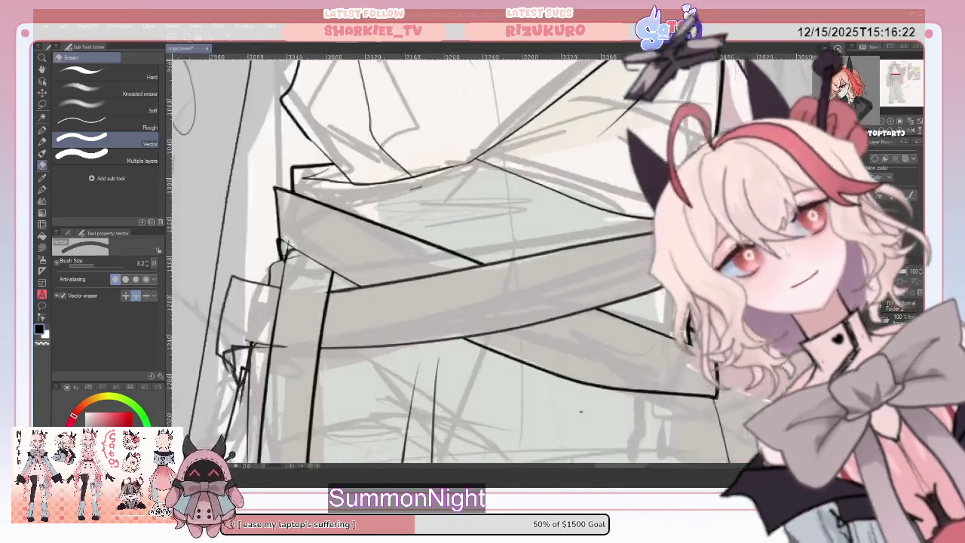
pyautogui.scroll(-3, 452, 257)
pyautogui.scroll(3, 452, 256)
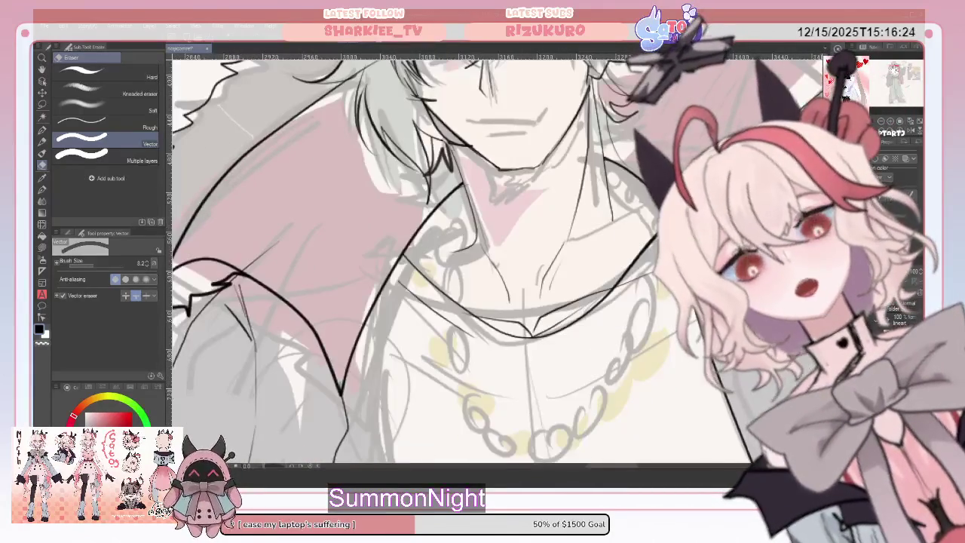
pyautogui.press('p')
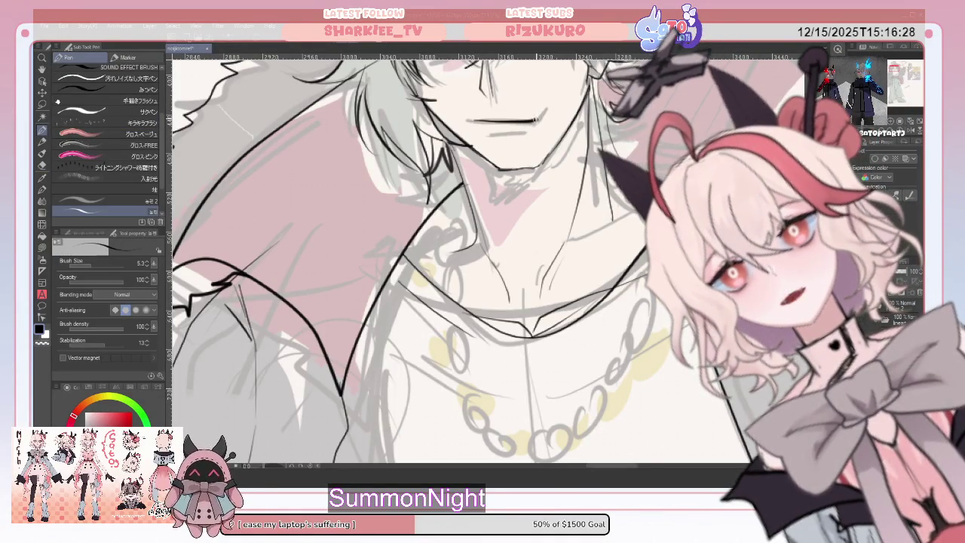
pyautogui.hotkey('ctrl', 'z')
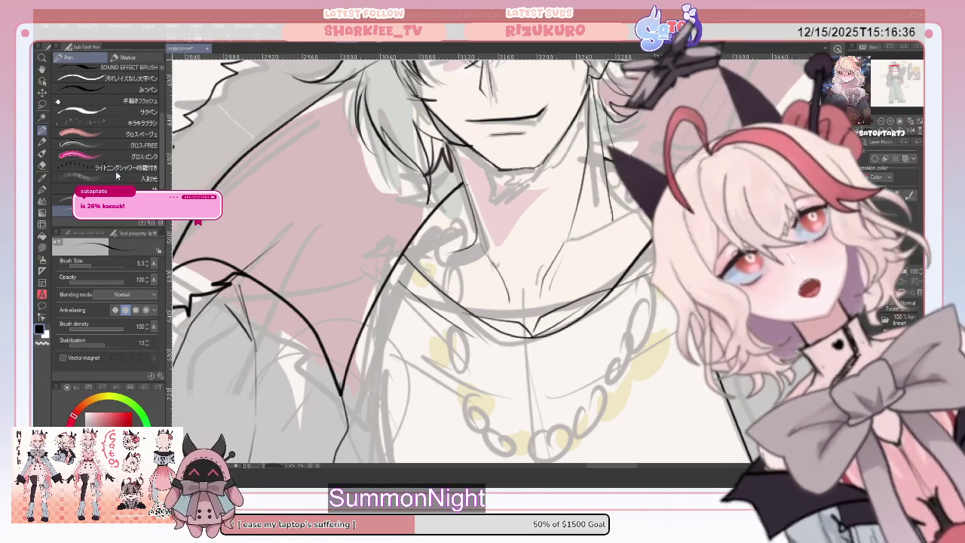
pyautogui.click(41, 170)
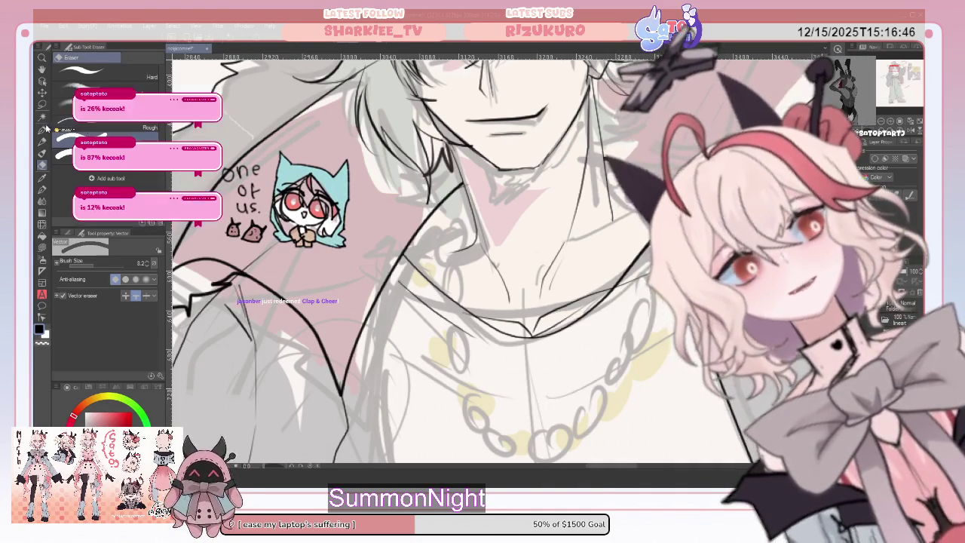
pyautogui.press('p')
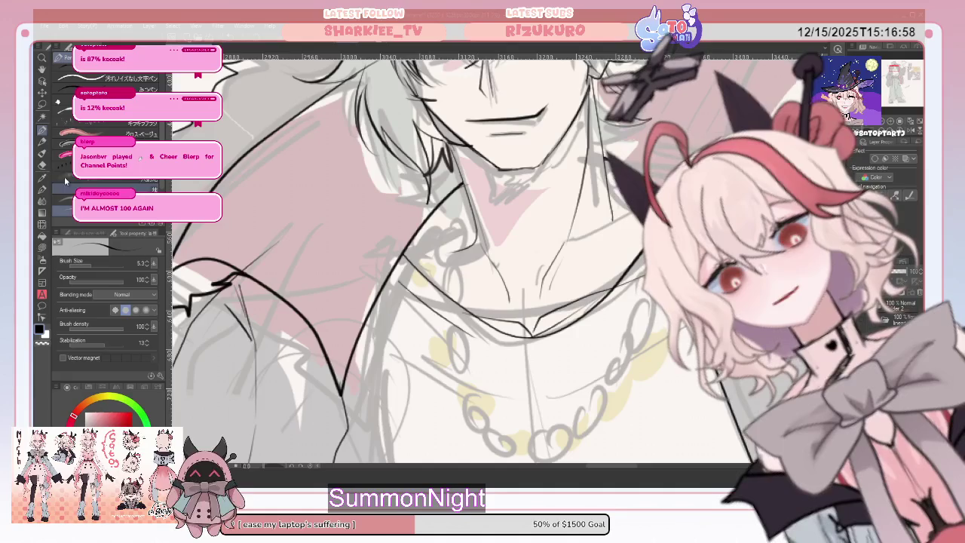
pyautogui.press('e')
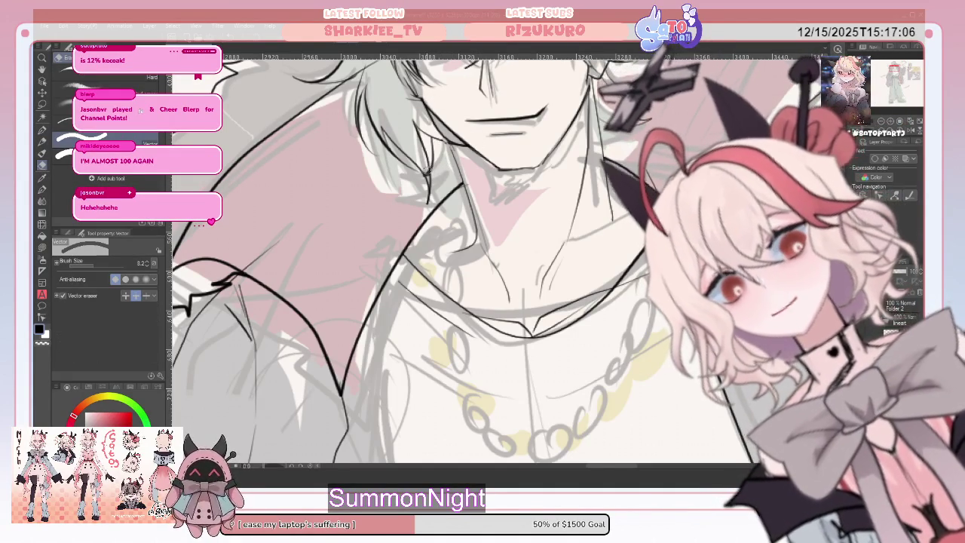
pyautogui.click(41, 130)
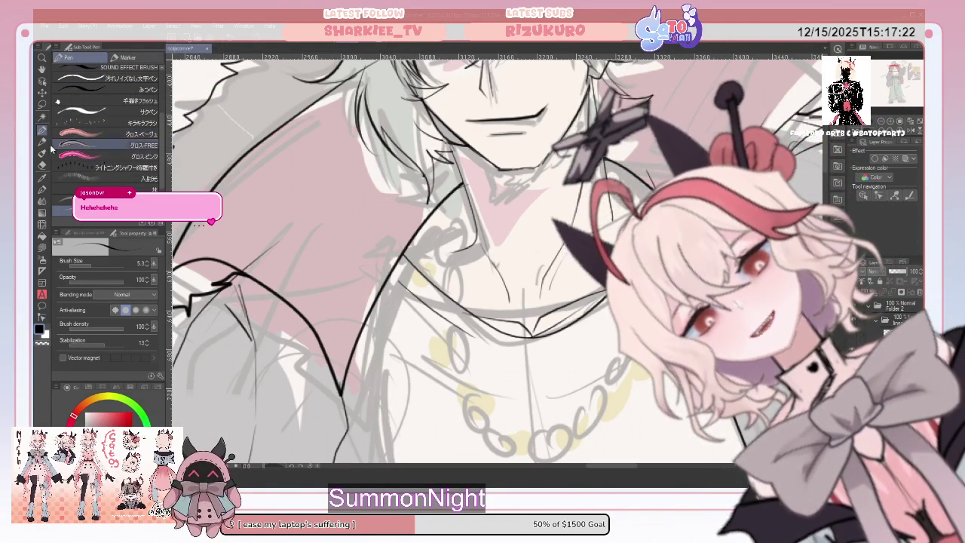
pyautogui.press('e')
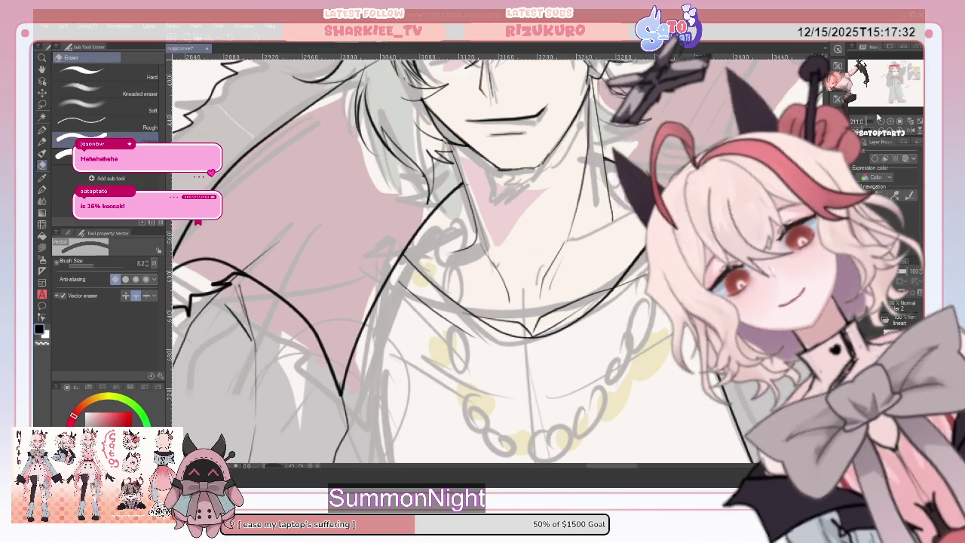
pyautogui.scroll(-3, 453, 256)
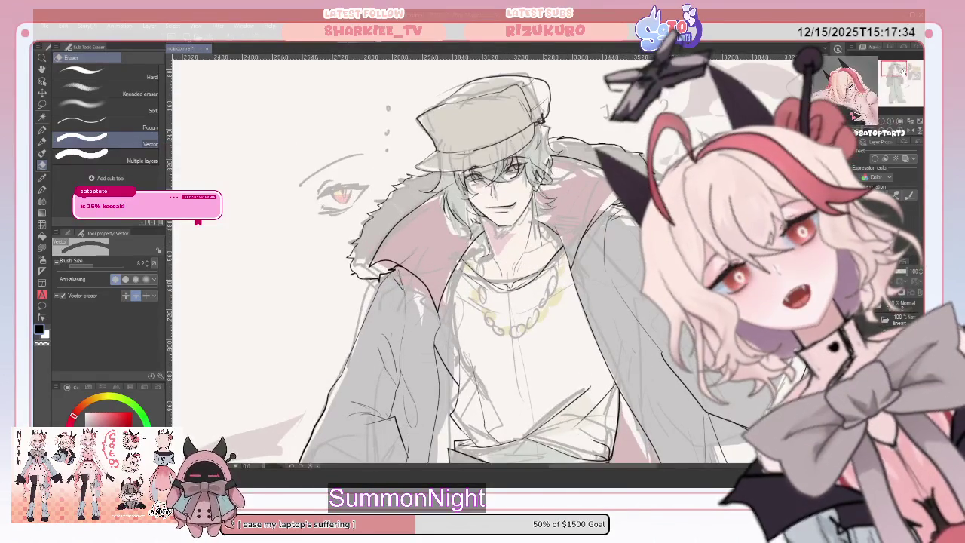
# - Erase the long line running beneath the left shoe with the Vector eraser
pyautogui.scroll(3, 453, 256)
pyautogui.scroll(-3, 453, 257)
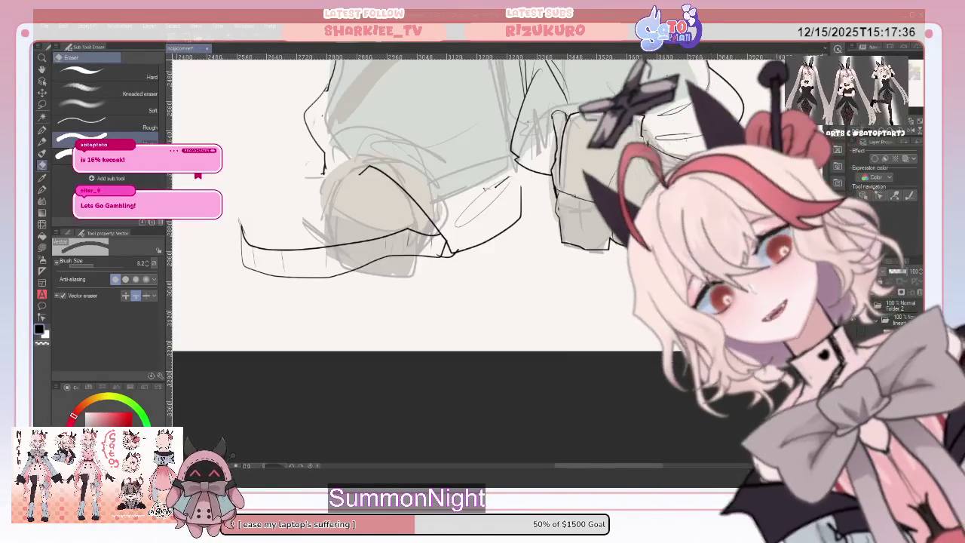
pyautogui.scroll(1, 453, 256)
pyautogui.scroll(1, 453, 226)
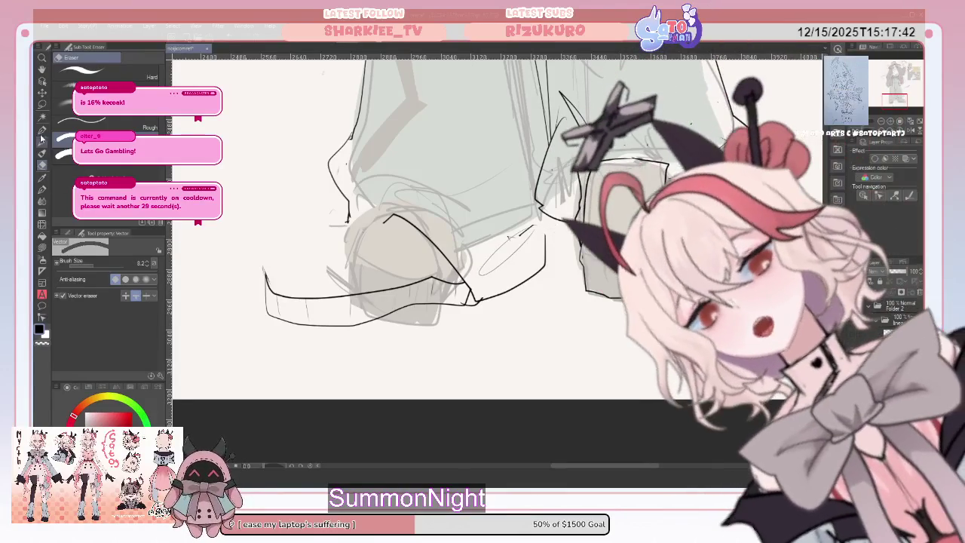
pyautogui.press('p')
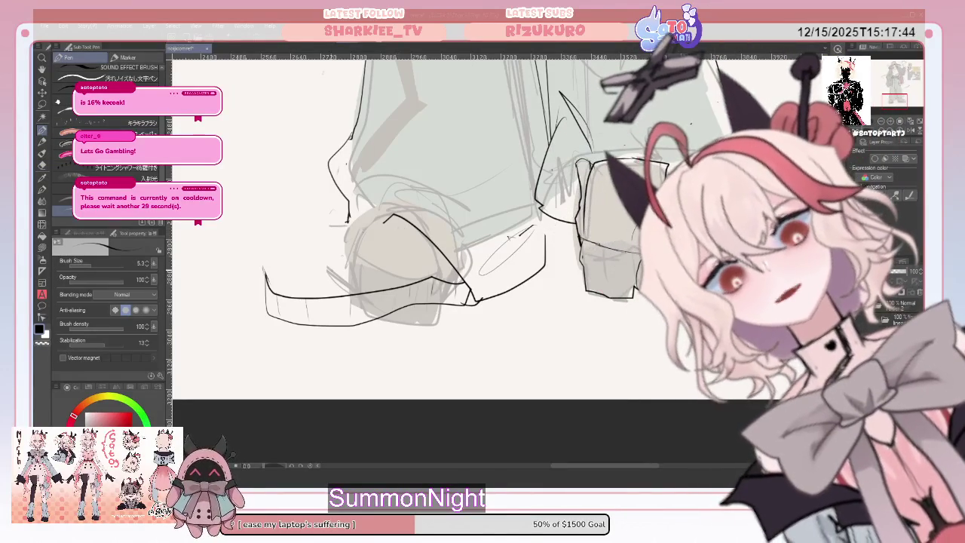
pyautogui.click(42, 166)
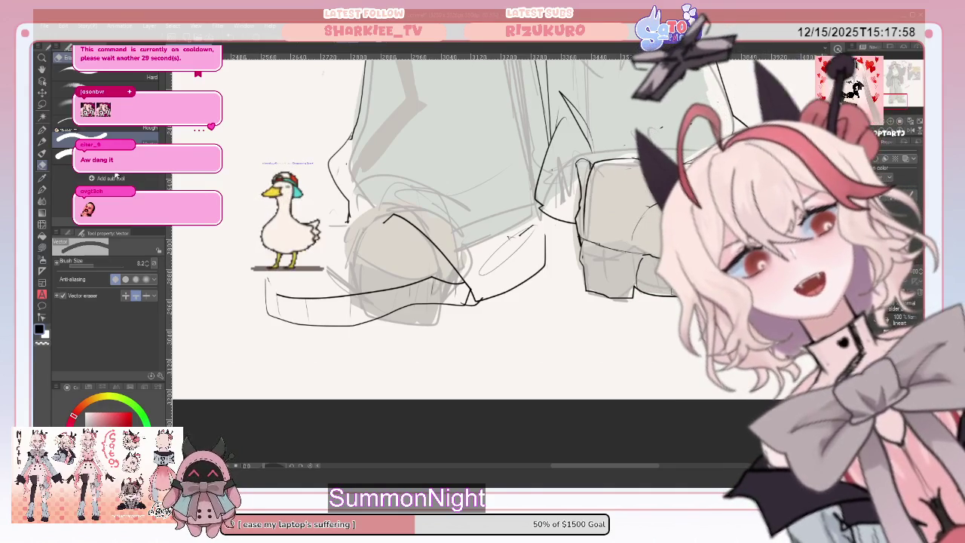
pyautogui.press('p')
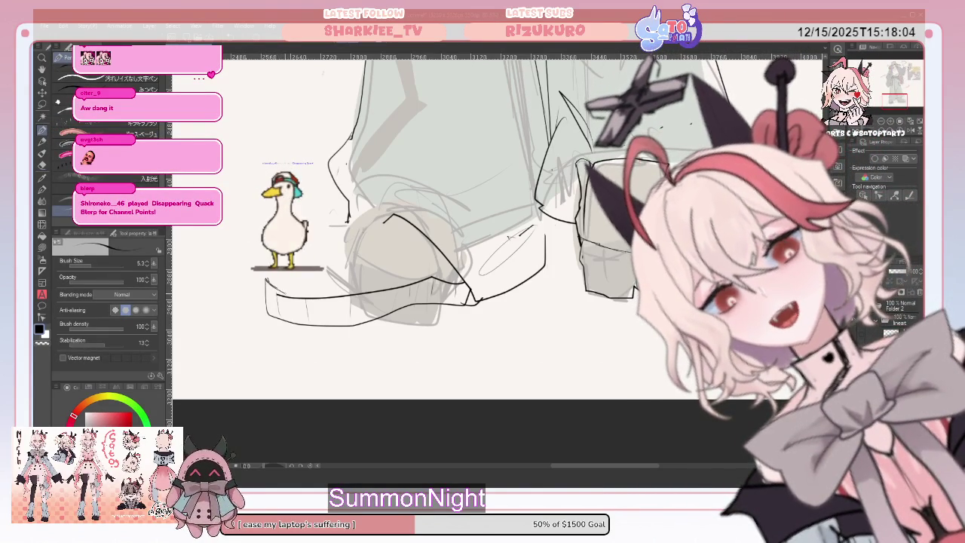
pyautogui.press('e')
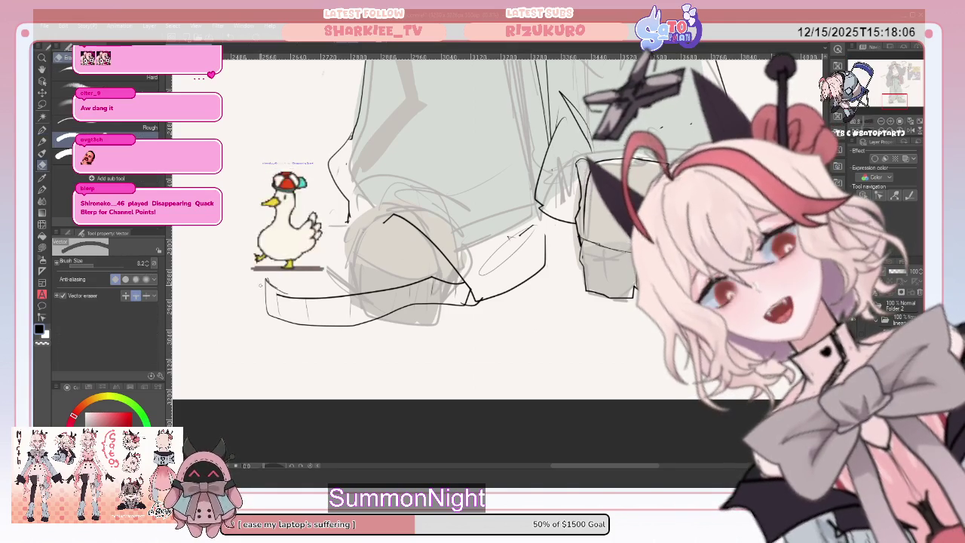
pyautogui.click(287, 295)
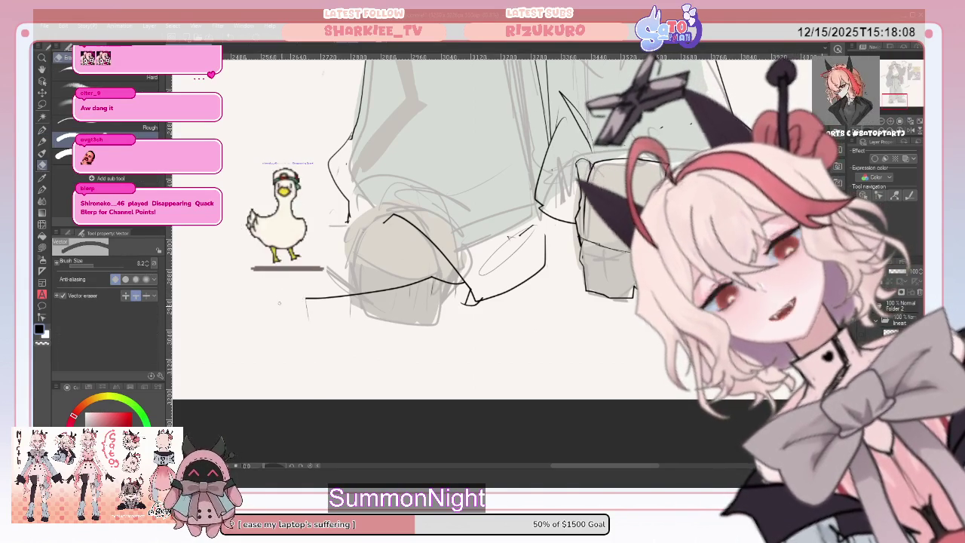
pyautogui.click(362, 294)
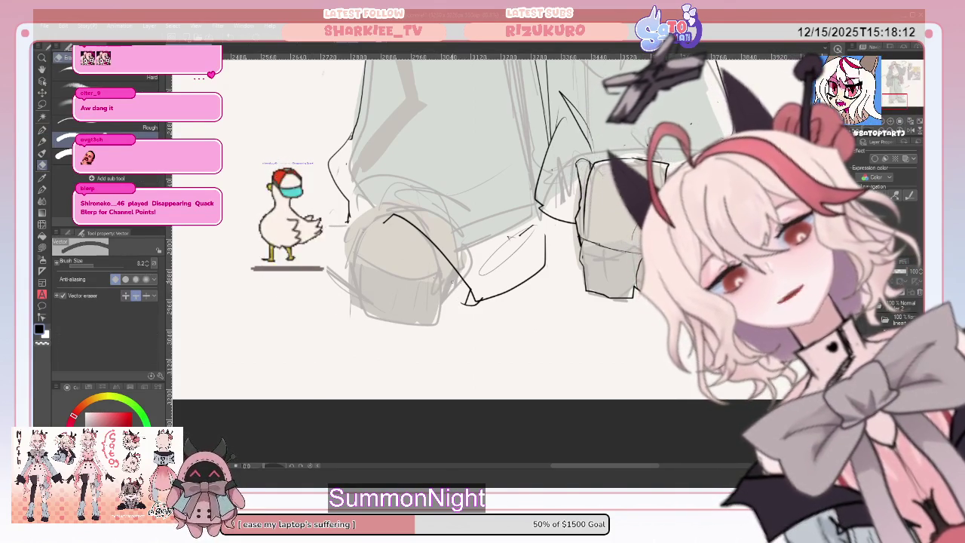
# - Redraw the left shoe's left side and bottom outline in ink, undoing failed strokes
pyautogui.click(43, 129)
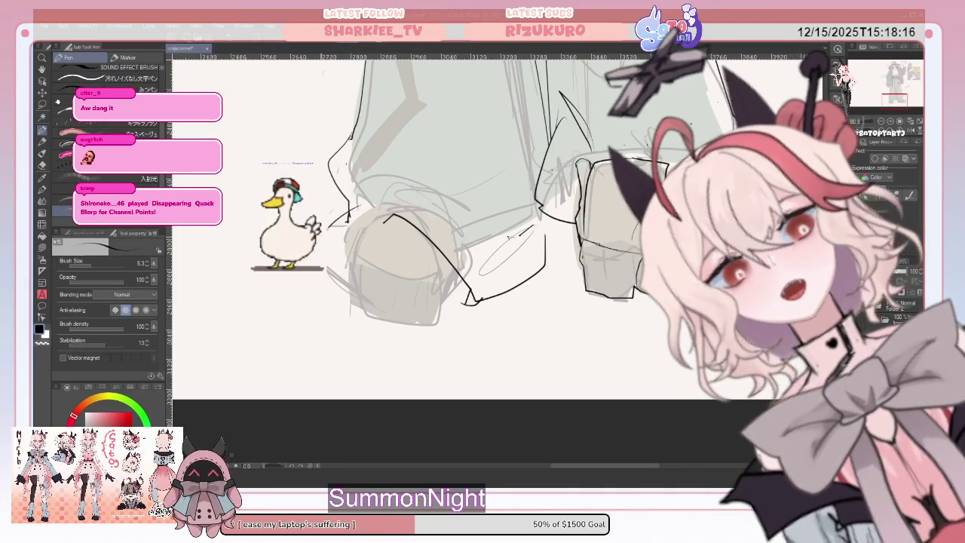
pyautogui.moveTo(349, 303); pyautogui.dragTo(422, 309)
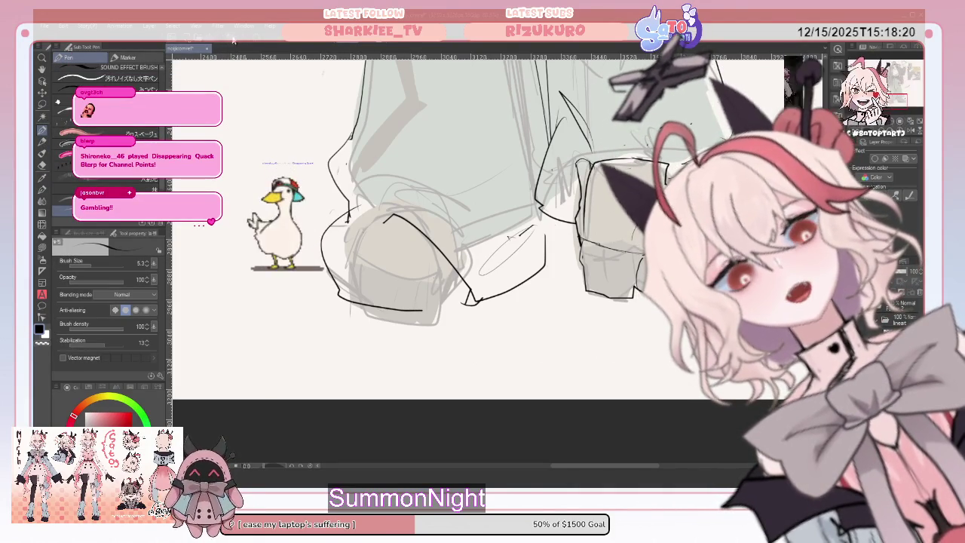
pyautogui.hotkey('ctrl', 'z')
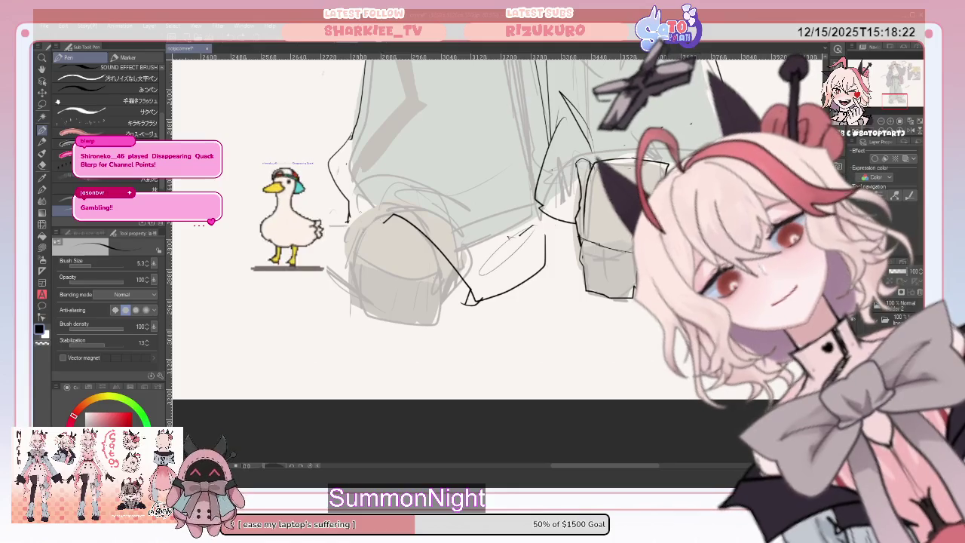
pyautogui.moveTo(369, 204)
pyautogui.mouseDown()
pyautogui.moveTo(331, 241)
pyautogui.moveTo(384, 309)
pyautogui.mouseUp()
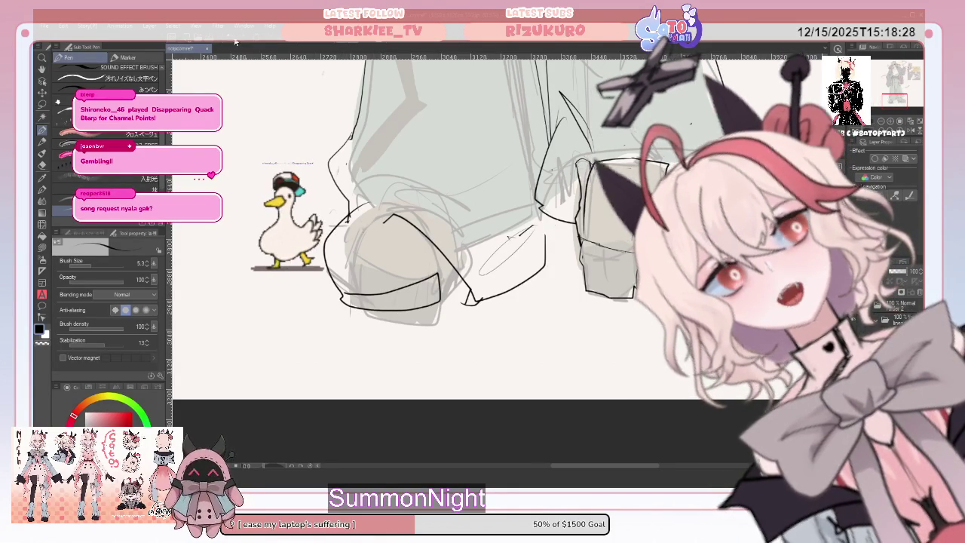
pyautogui.hotkey('ctrl', 'z')
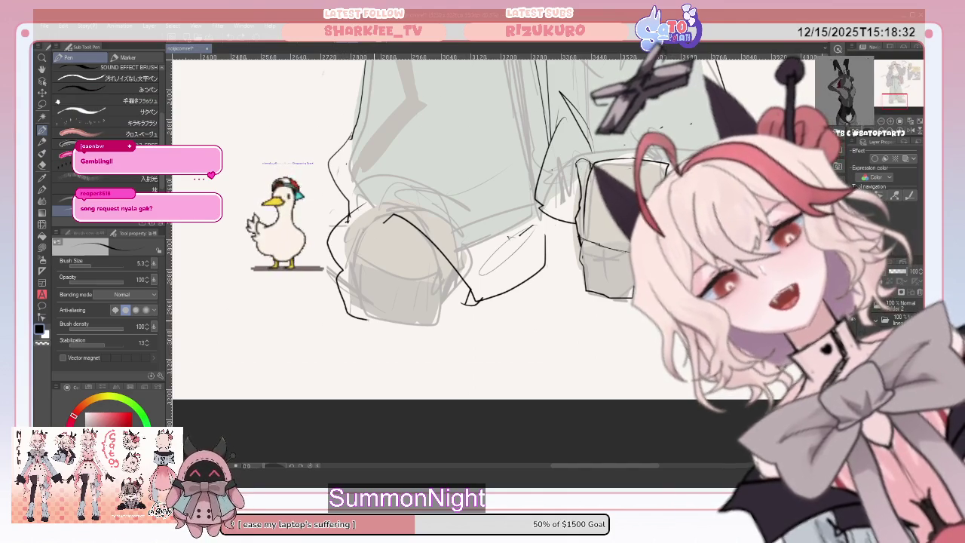
pyautogui.moveTo(340, 279); pyautogui.dragTo(413, 321)
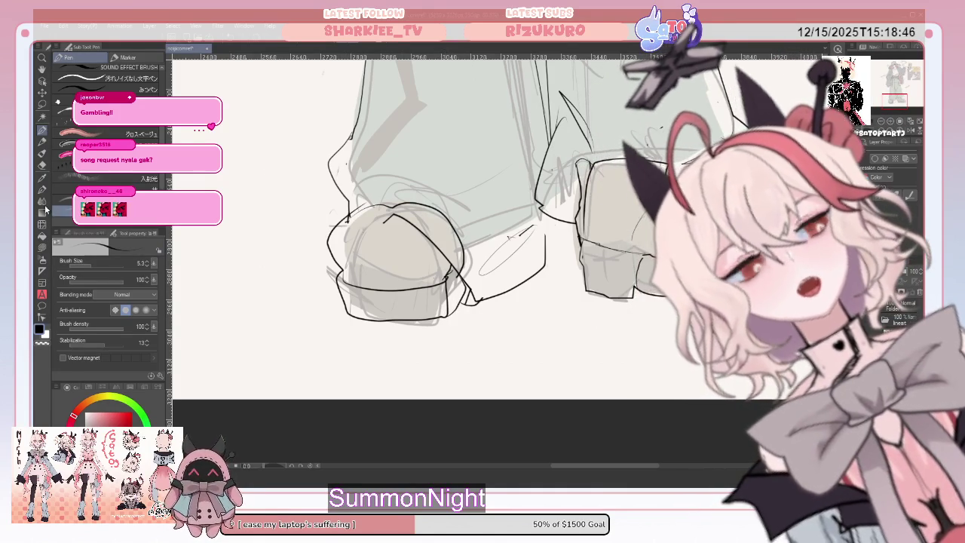
# - Ink a clean black arc over the left shoe's rounded toe
pyautogui.press('e')
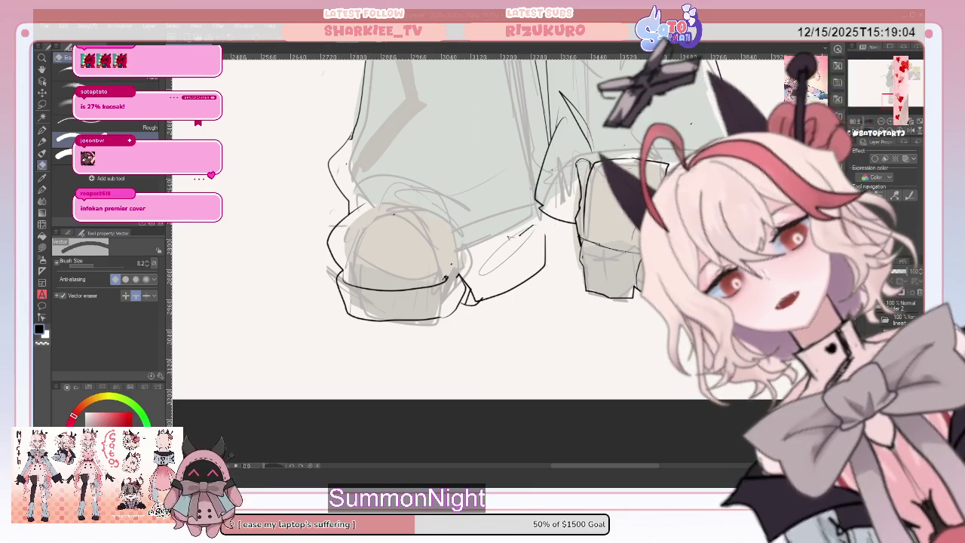
pyautogui.press('p')
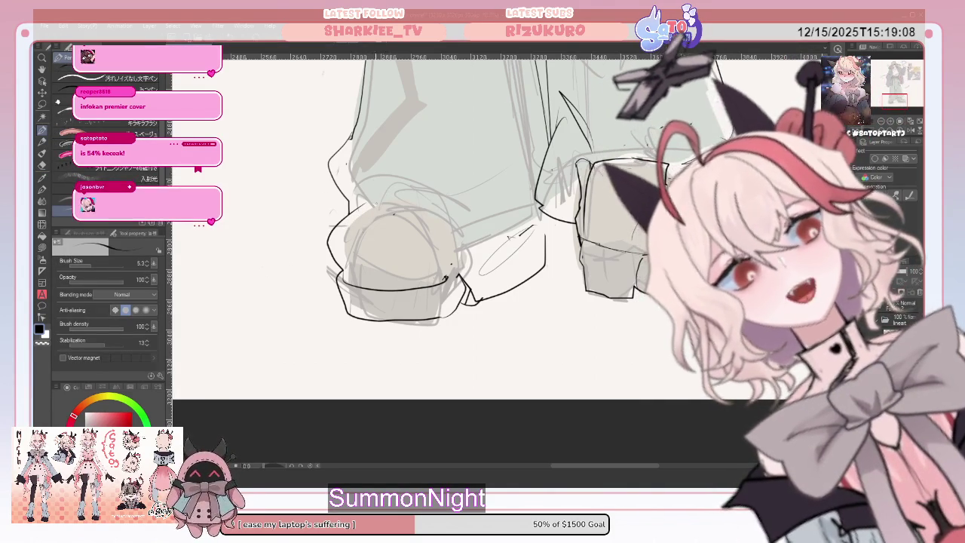
pyautogui.moveTo(371, 206)
pyautogui.mouseDown()
pyautogui.moveTo(445, 211)
pyautogui.moveTo(458, 262)
pyautogui.mouseUp()
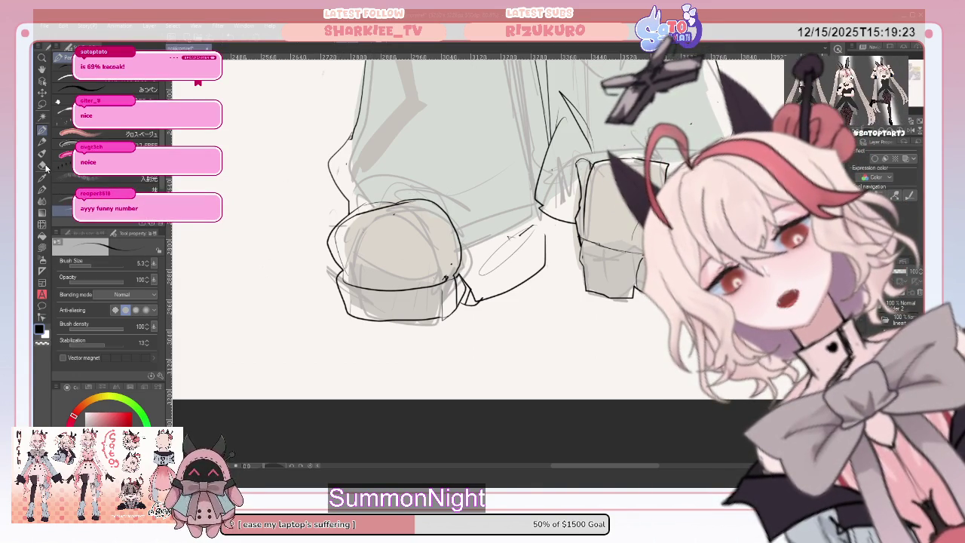
# - Ink the left edge of the left shoe's sole and add a short pencil mark beside it
pyautogui.press('e')
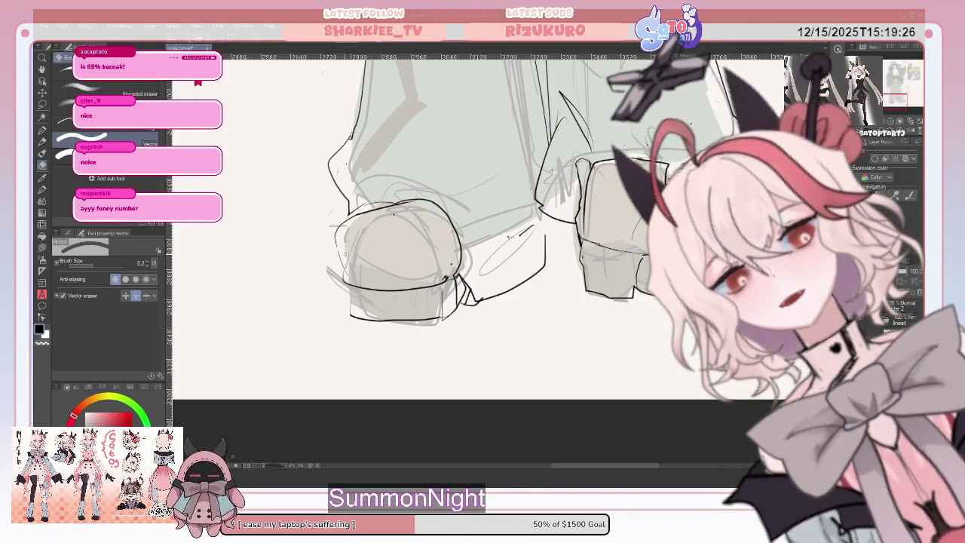
pyautogui.click(43, 130)
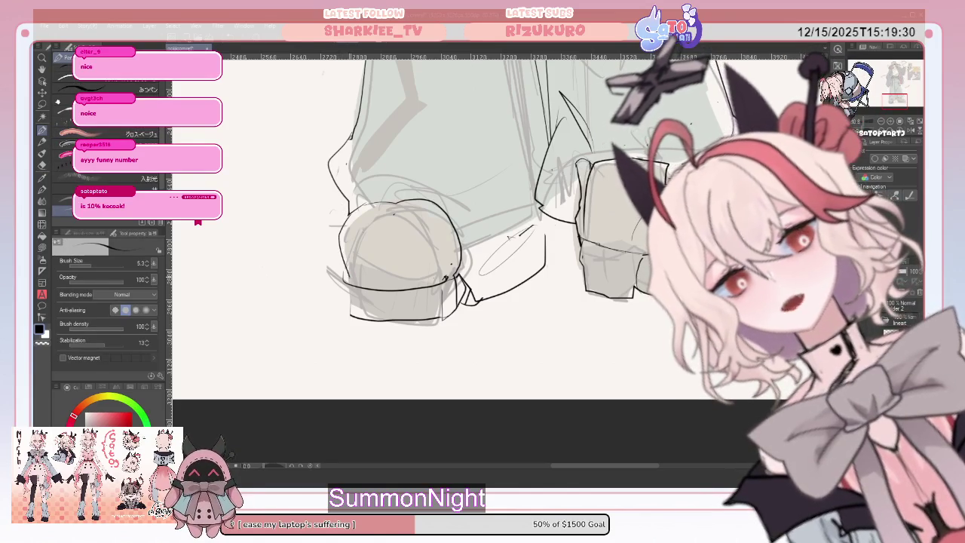
pyautogui.moveTo(341, 277); pyautogui.dragTo(346, 316)
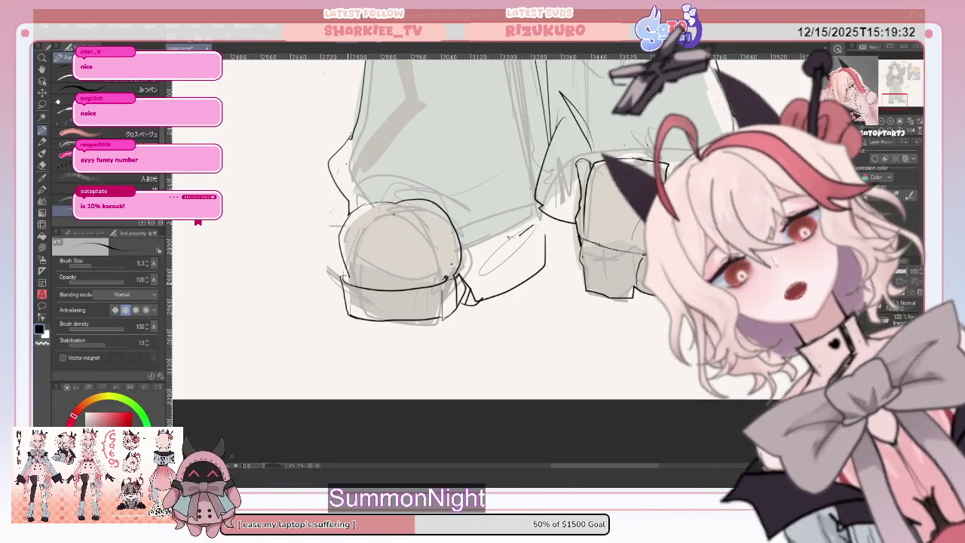
pyautogui.press('e')
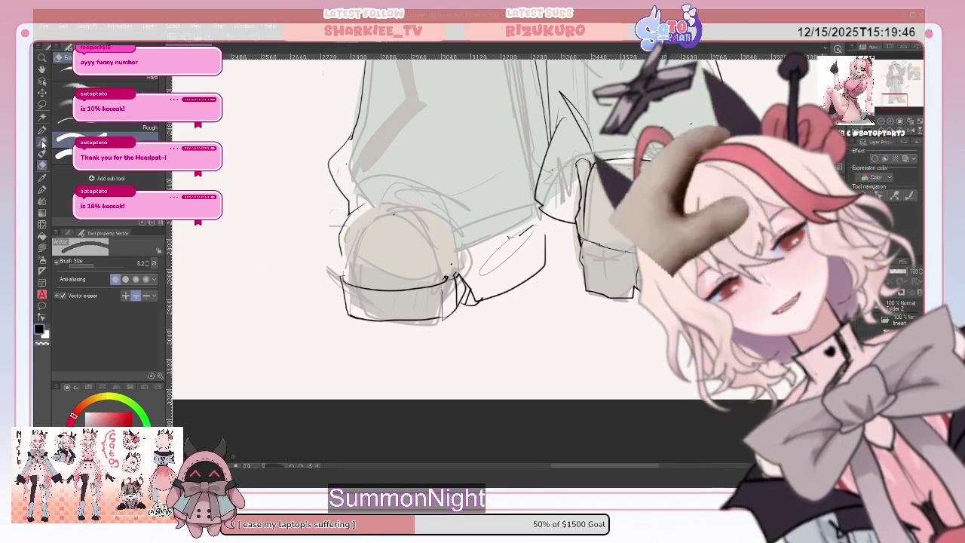
pyautogui.press('p')
pyautogui.moveTo(343, 258); pyautogui.dragTo(345, 280)
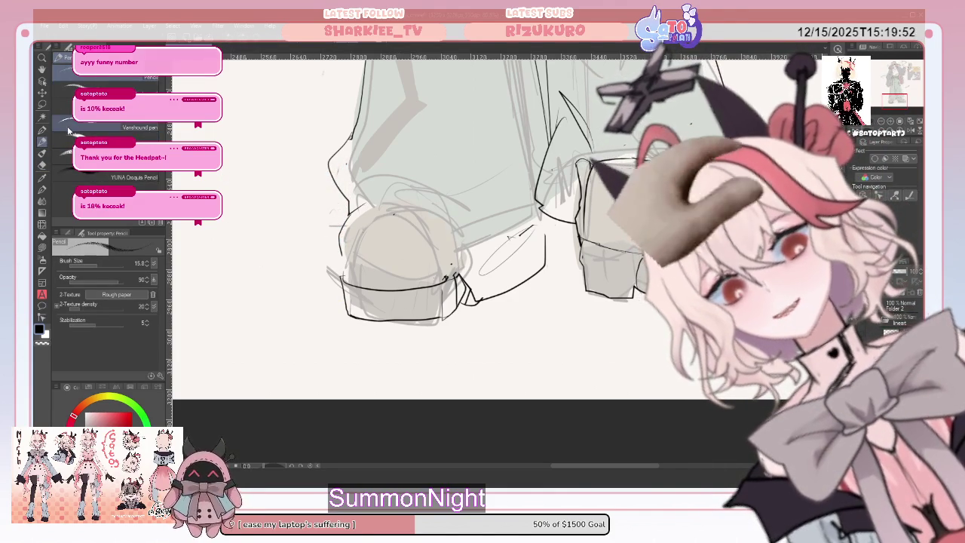
pyautogui.press('p')
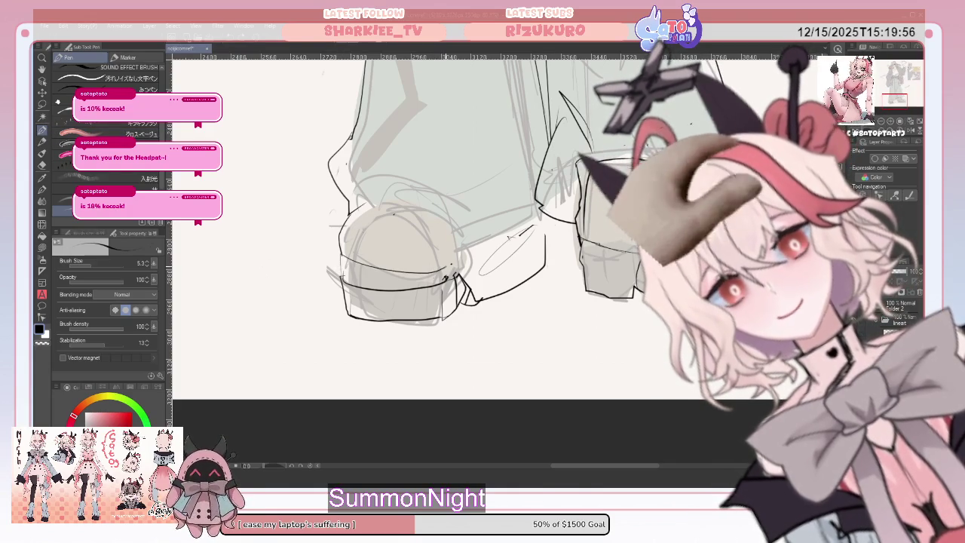
# - Erase stray sketch lines along the shoe's bottom edge and ink the sole outline, retrying strokes
pyautogui.press('e')
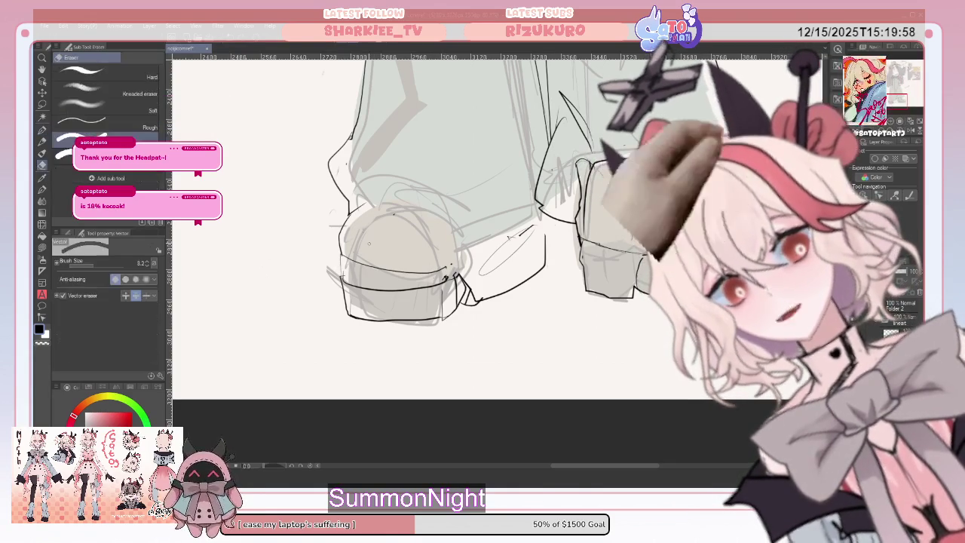
pyautogui.moveTo(447, 270)
pyautogui.mouseDown()
pyautogui.moveTo(377, 271)
pyautogui.moveTo(445, 286)
pyautogui.mouseUp()
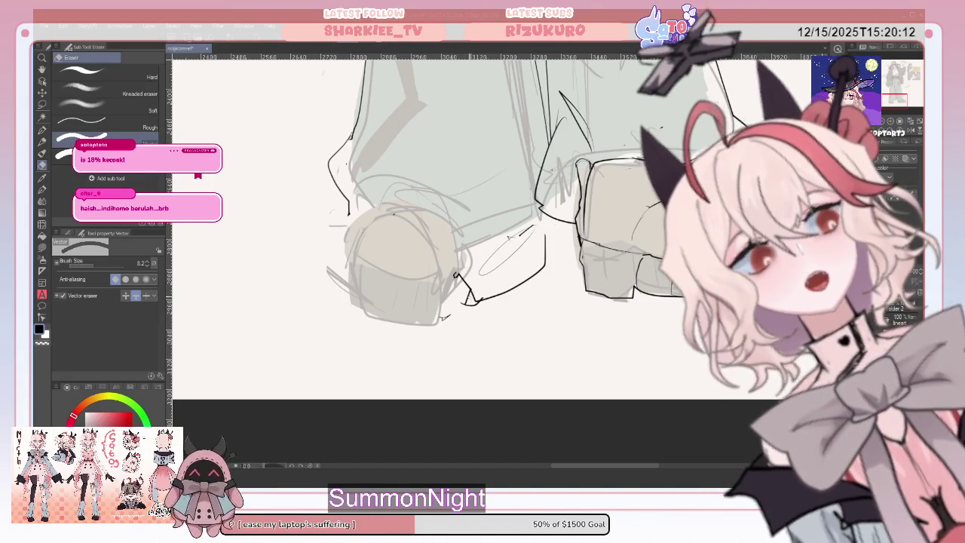
pyautogui.moveTo(462, 296); pyautogui.dragTo(472, 305)
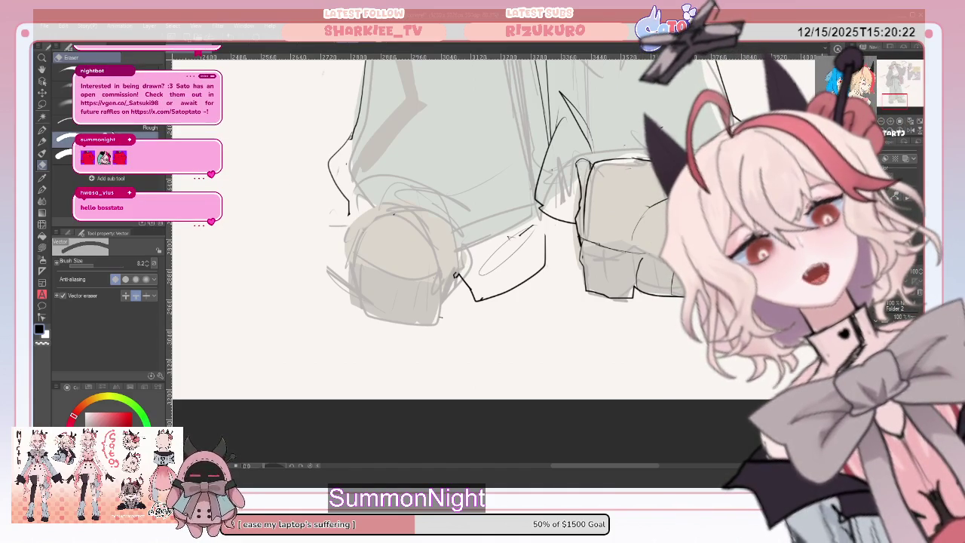
pyautogui.press('p')
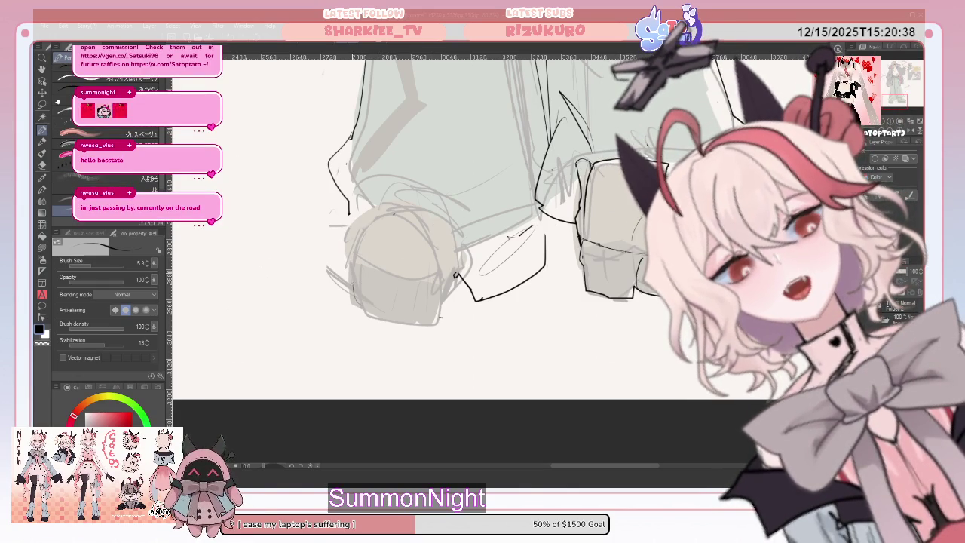
pyautogui.moveTo(456, 277); pyautogui.dragTo(440, 314)
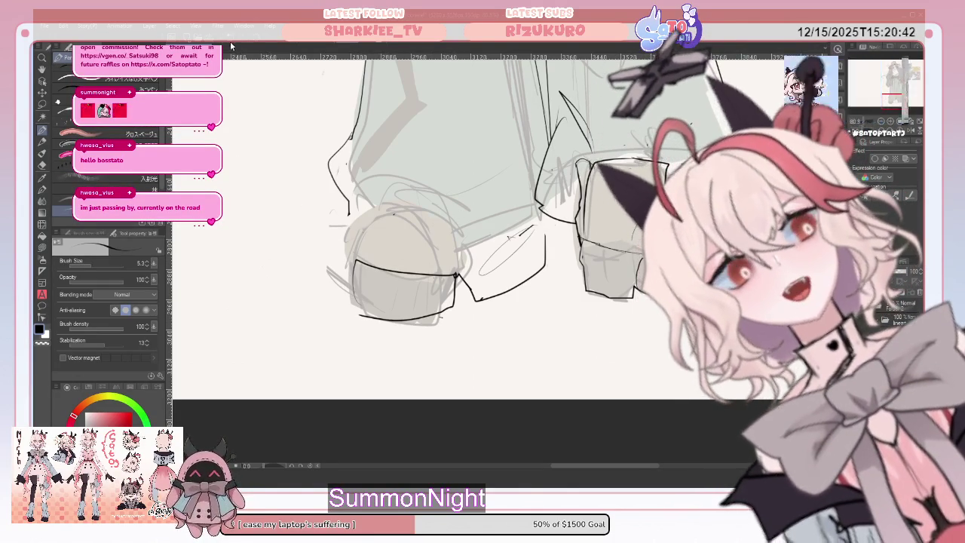
pyautogui.hotkey('ctrl', 'z')
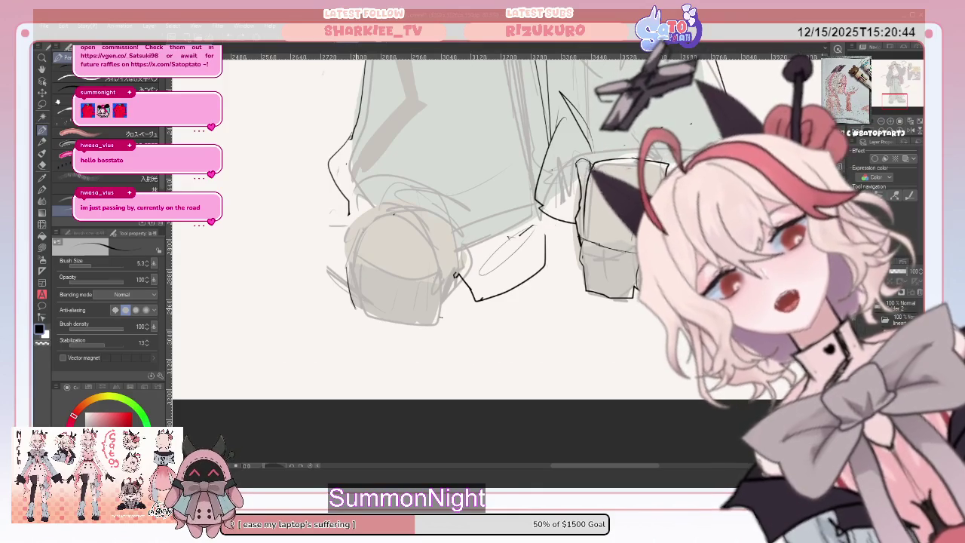
pyautogui.moveTo(352, 310); pyautogui.dragTo(443, 317)
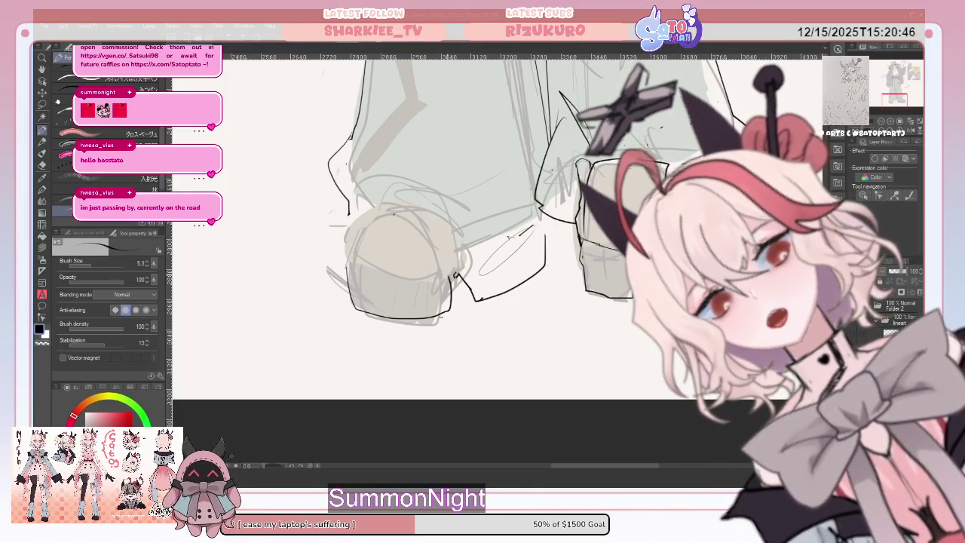
pyautogui.moveTo(347, 268); pyautogui.dragTo(451, 276)
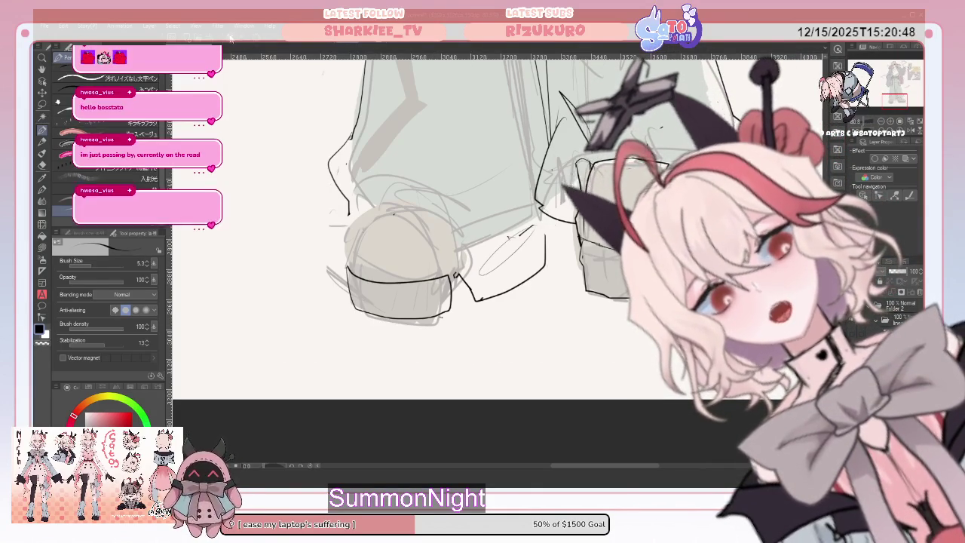
pyautogui.hotkey('ctrl', 'z')
pyautogui.moveTo(351, 261)
pyautogui.mouseDown()
pyautogui.moveTo(363, 301)
pyautogui.moveTo(455, 297)
pyautogui.mouseUp()
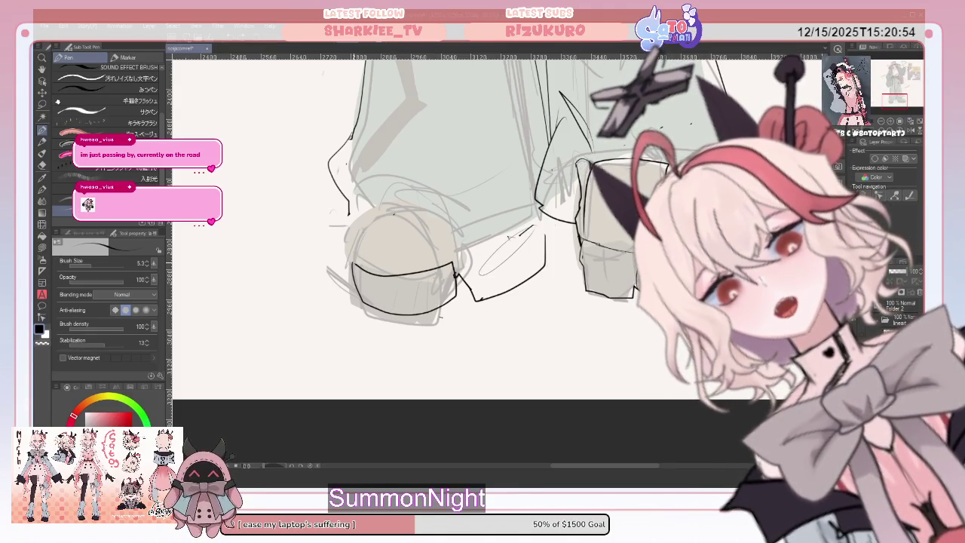
# - Ink the curved top line of the left shoe, undoing attempts until it fits
pyautogui.moveTo(395, 194); pyautogui.dragTo(449, 225)
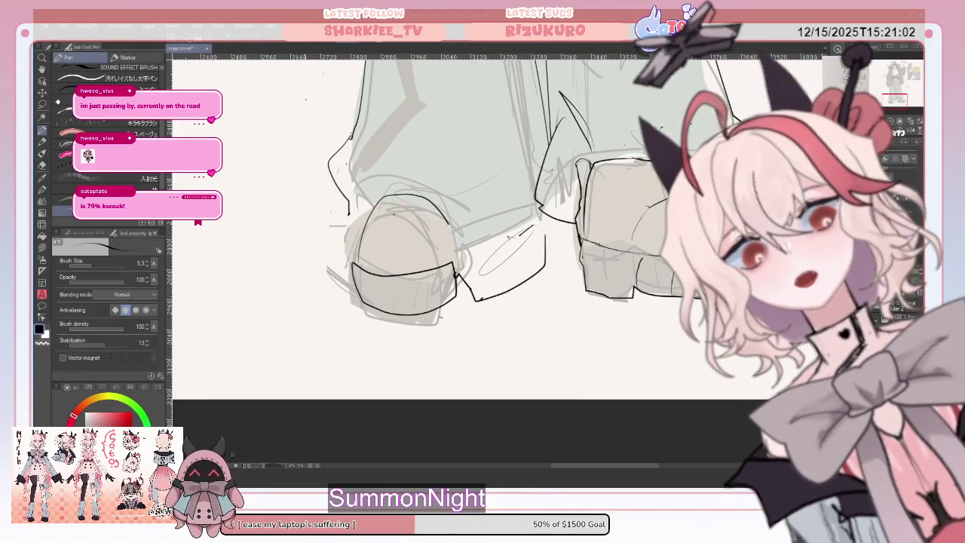
pyautogui.hotkey('ctrl', 'z')
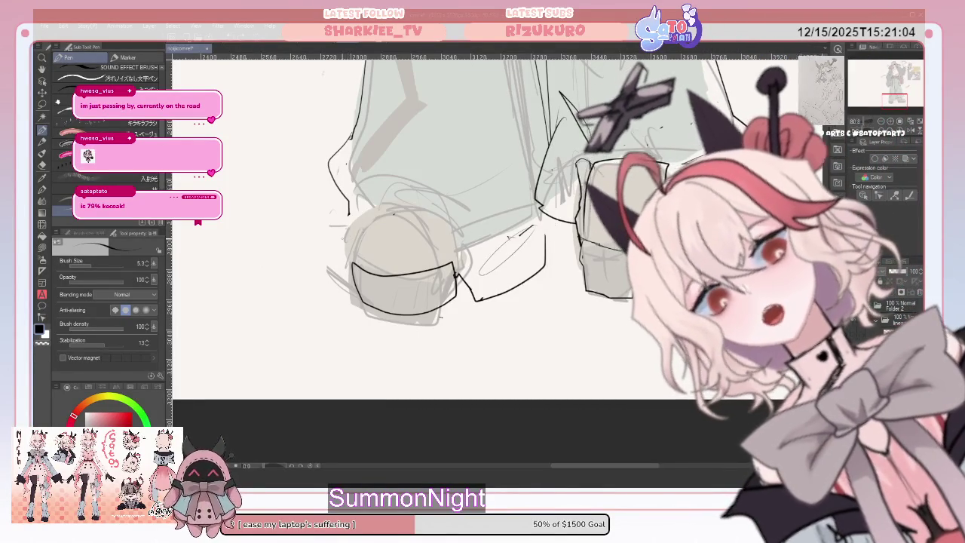
pyautogui.moveTo(352, 260); pyautogui.dragTo(417, 204)
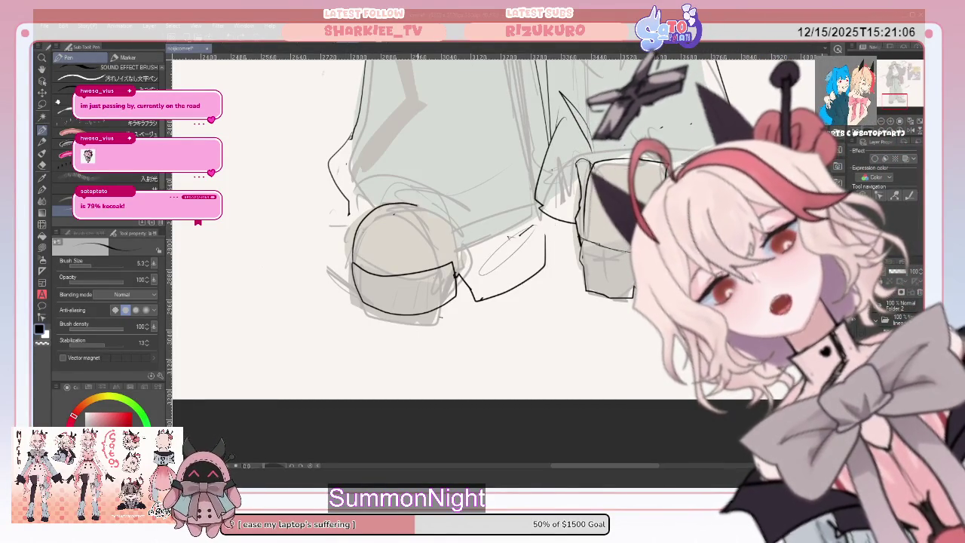
pyautogui.hotkey('ctrl', 'z')
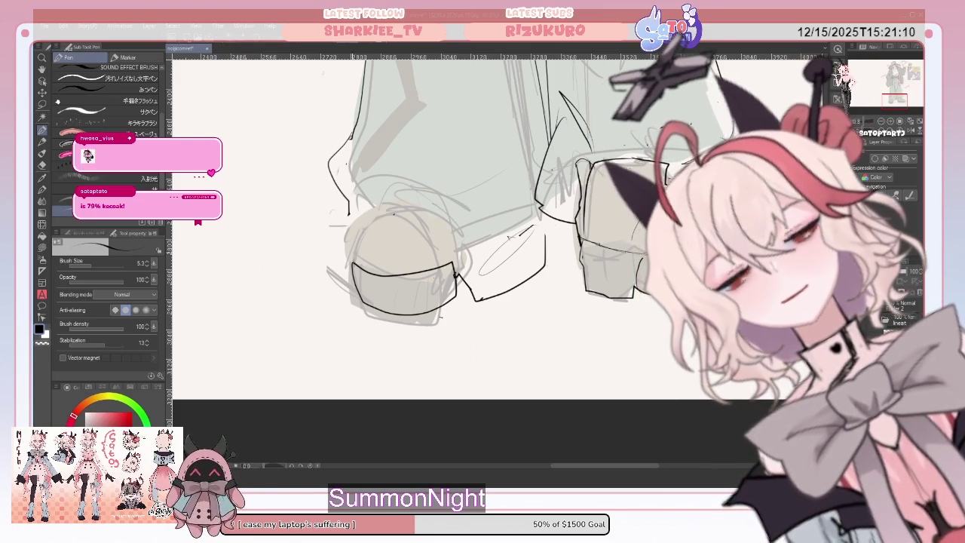
pyautogui.moveTo(408, 208); pyautogui.dragTo(454, 241)
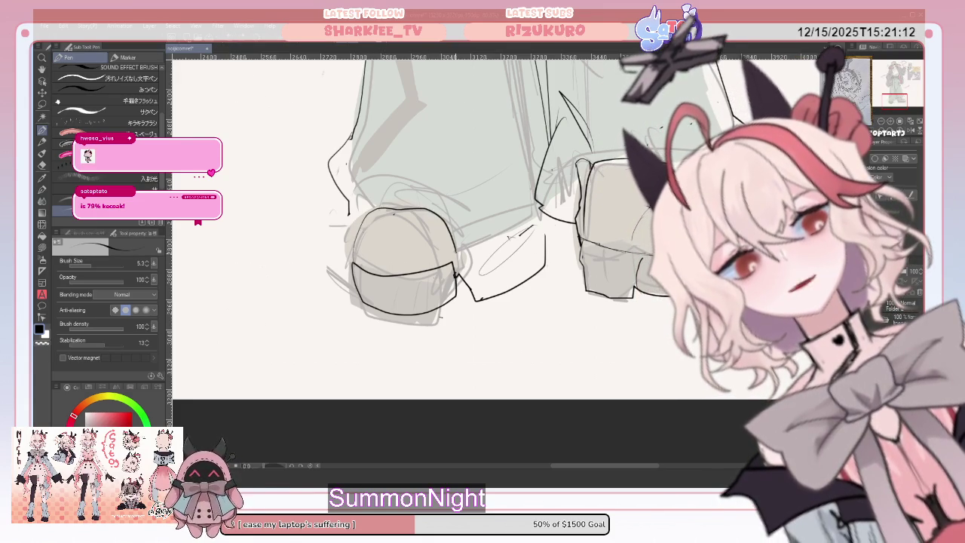
pyautogui.hotkey('ctrl', 'z')
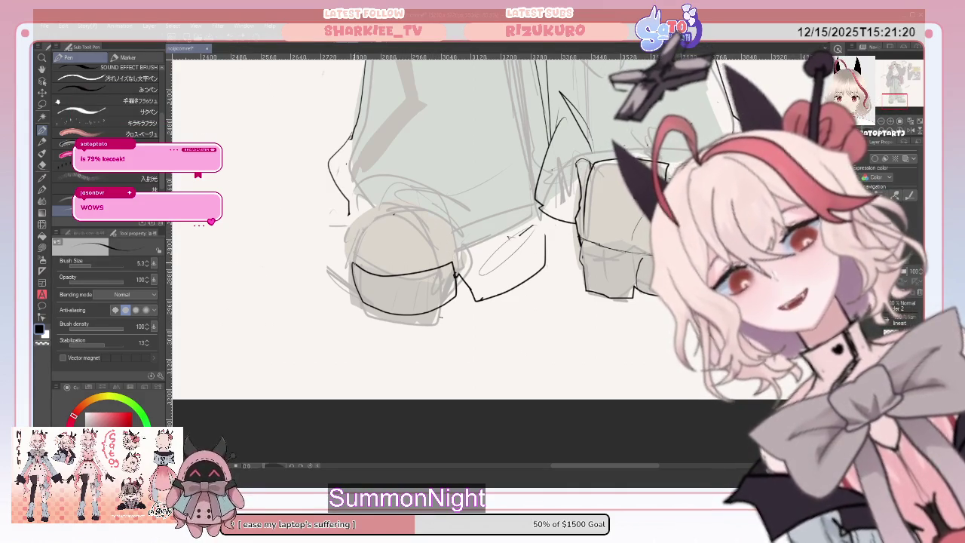
pyautogui.moveTo(371, 216); pyautogui.dragTo(412, 213)
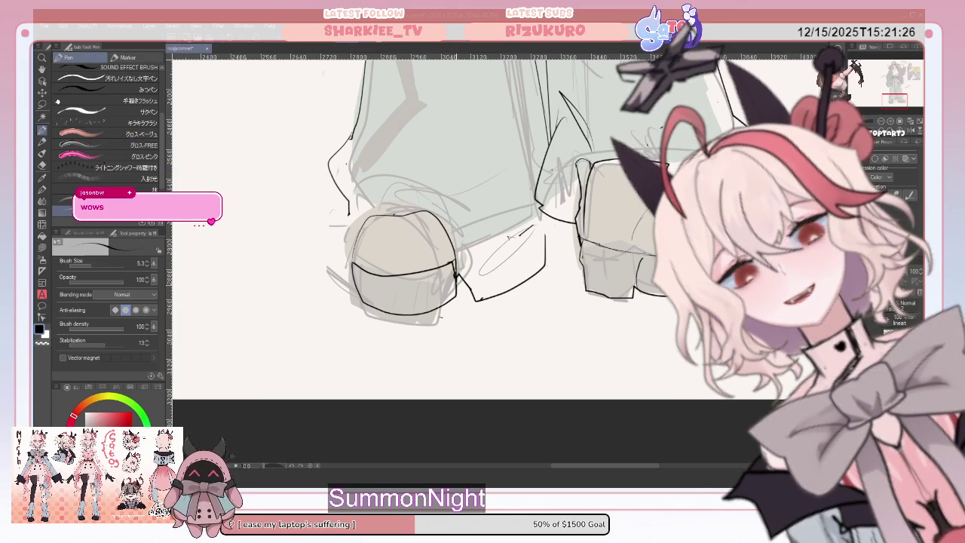
pyautogui.click(42, 164)
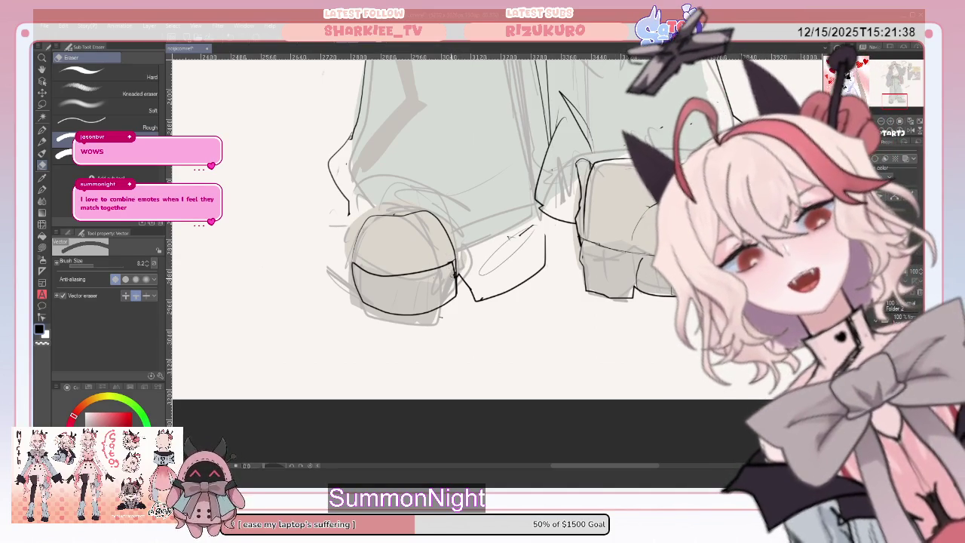
# - Erase the left shoe's old lower outline and ink a new line across its sole band
pyautogui.click(455, 278)
pyautogui.press('p')
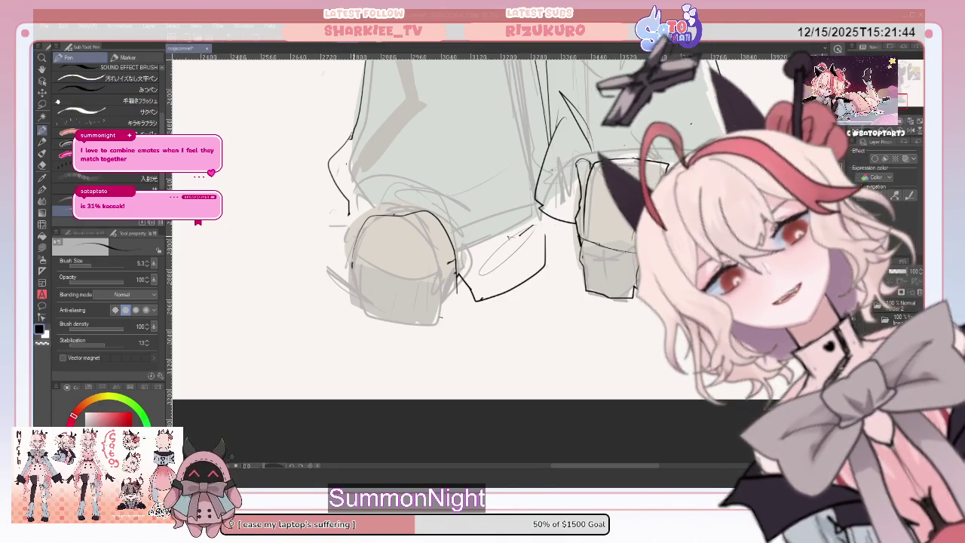
pyautogui.moveTo(352, 261); pyautogui.dragTo(456, 264)
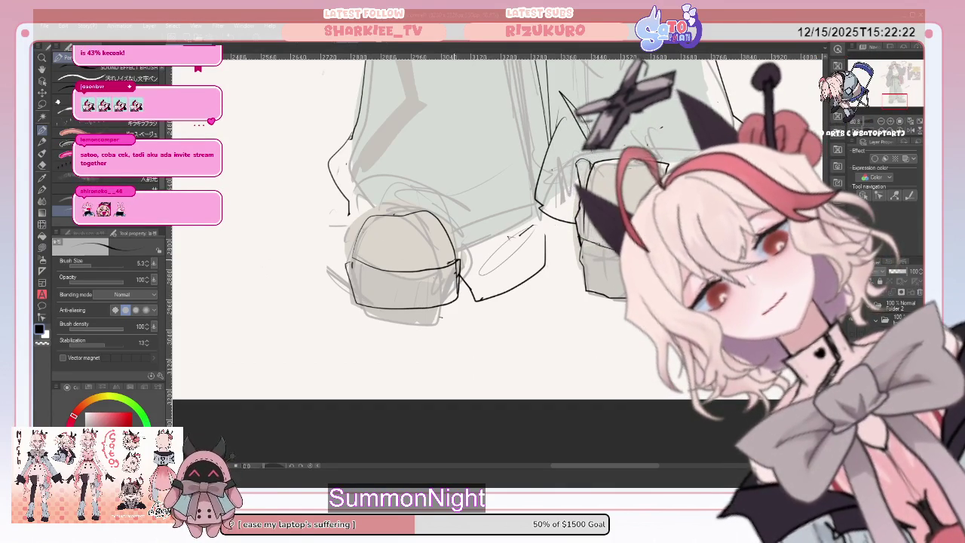
pyautogui.click(42, 165)
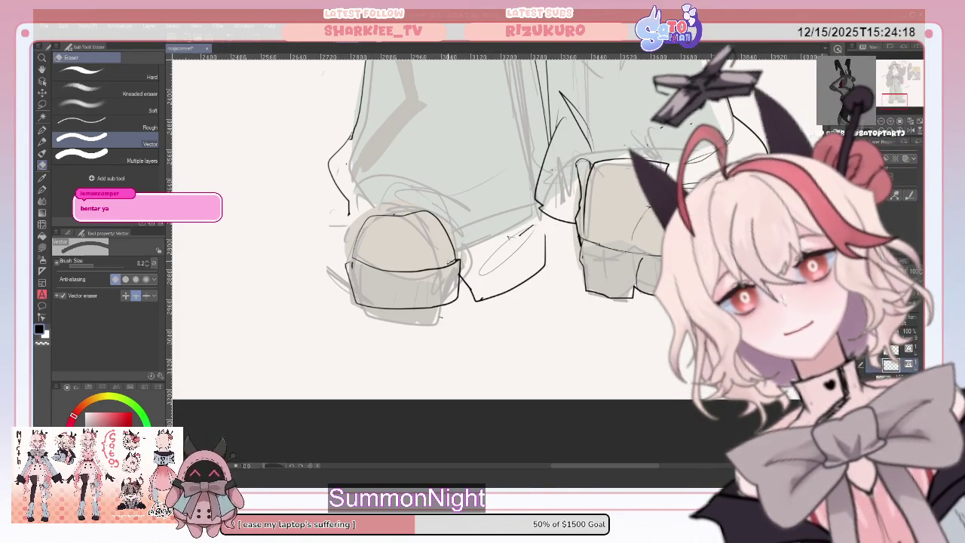
# - Erase stray strokes at the left shoe's edge while inking the left trouser hem
pyautogui.click(467, 287)
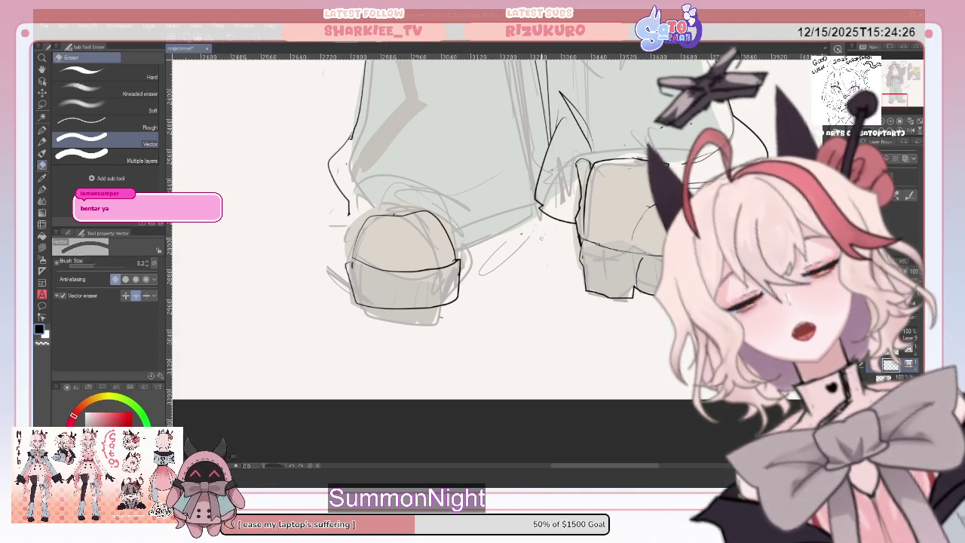
pyautogui.click(42, 130)
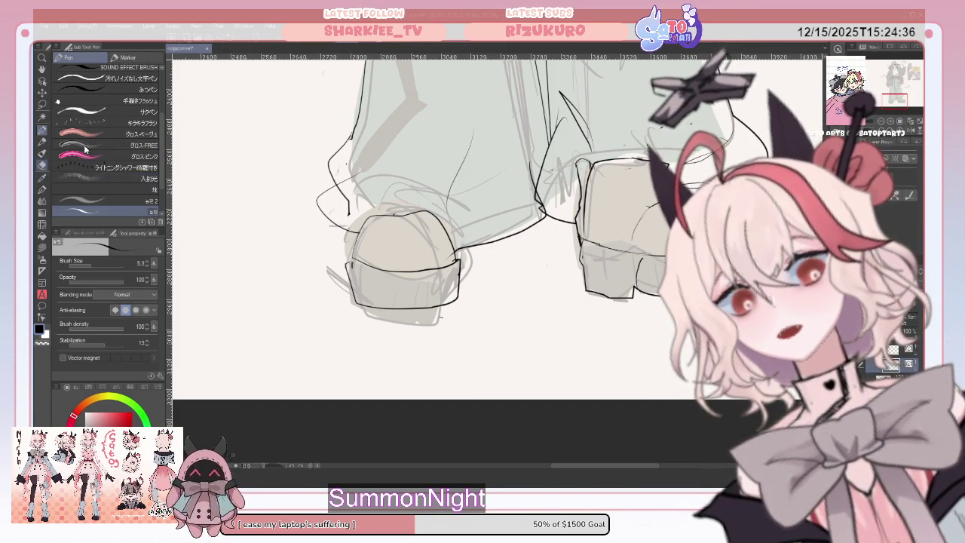
pyautogui.press('e')
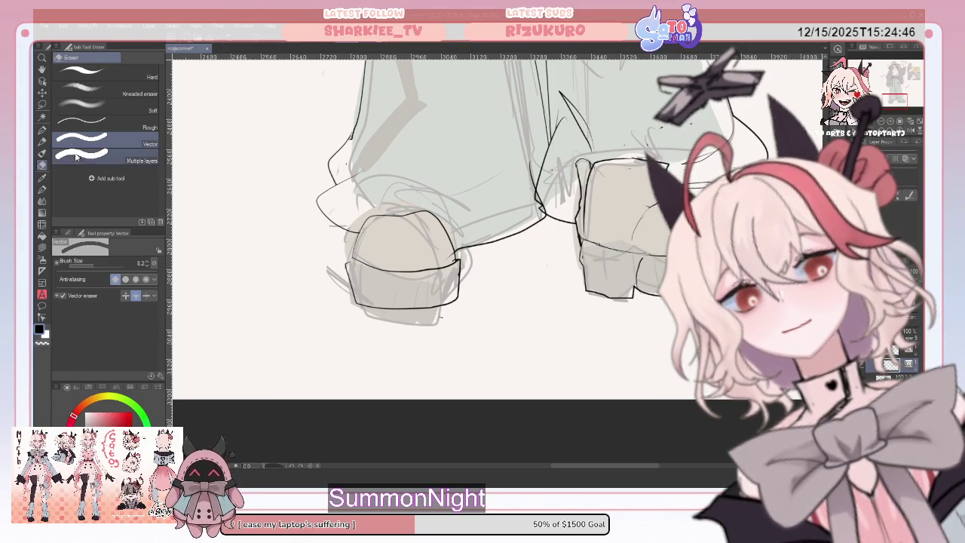
pyautogui.press('p')
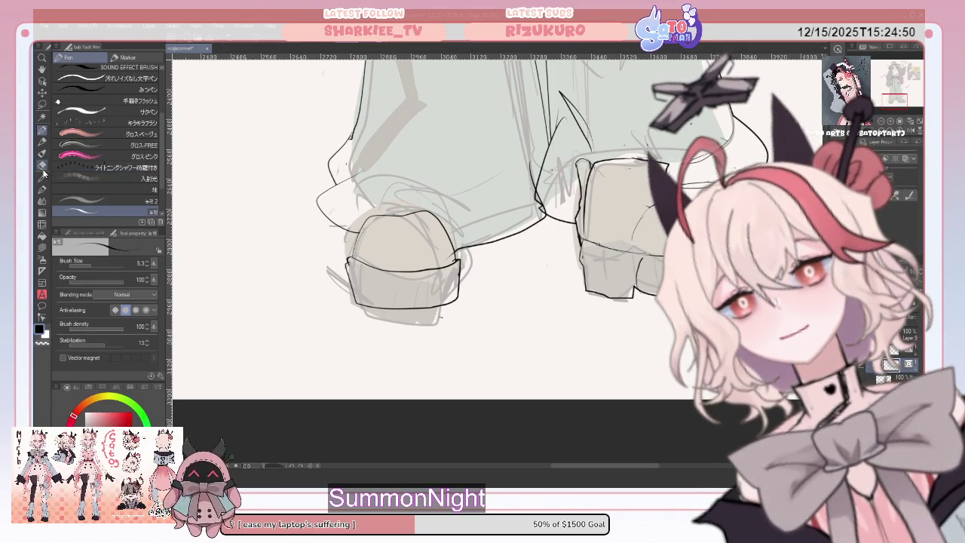
pyautogui.press('e')
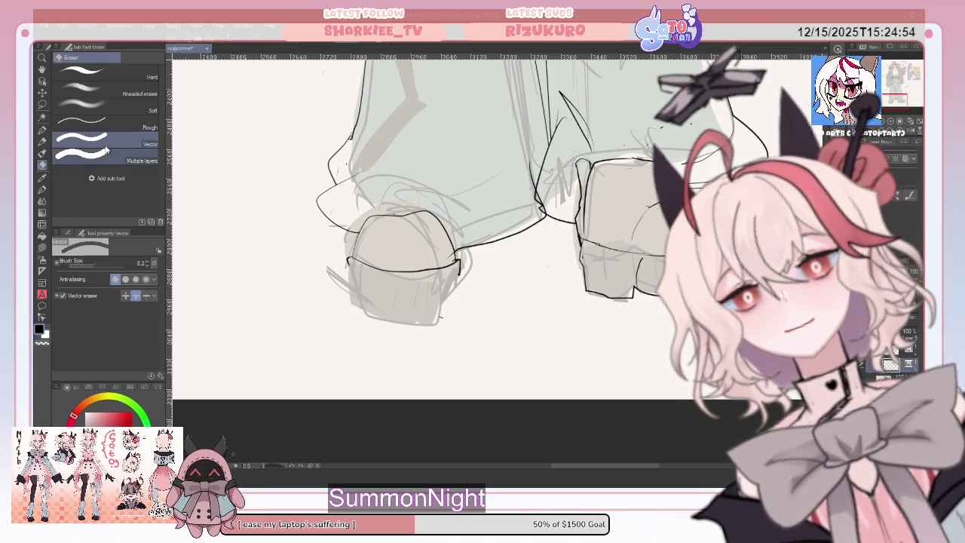
pyautogui.press('p')
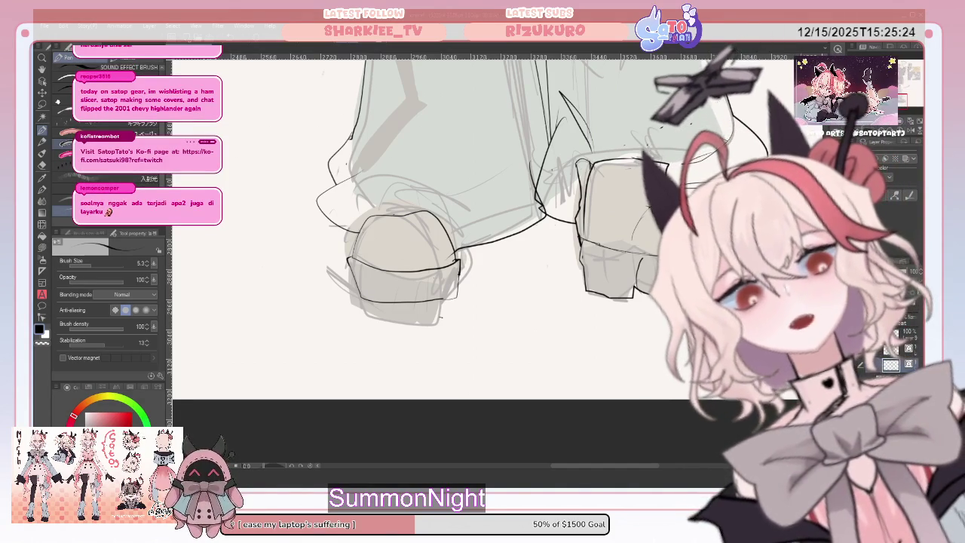
pyautogui.click(42, 165)
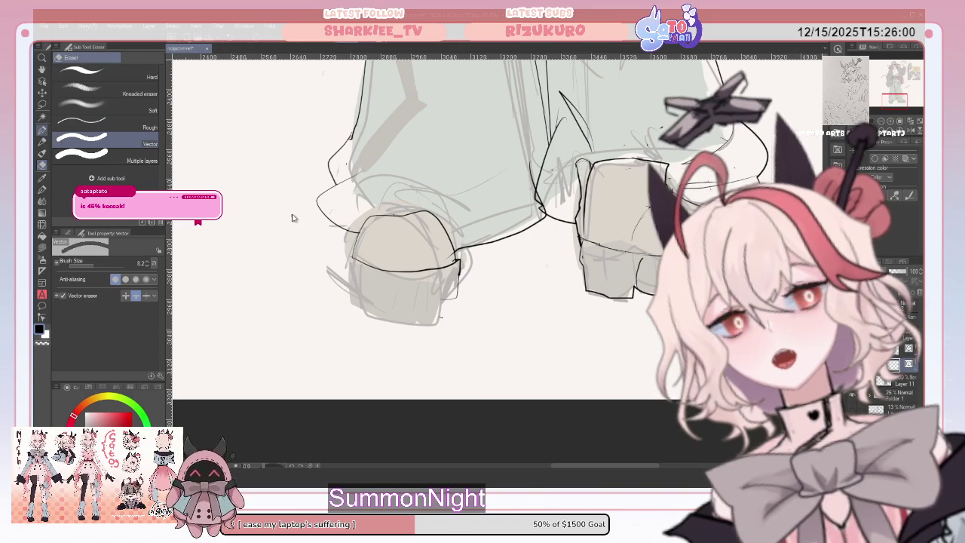
# - Ink the left edge of the left boot's sole band, discard a right-edge attempt, and zoom out
pyautogui.press('p')
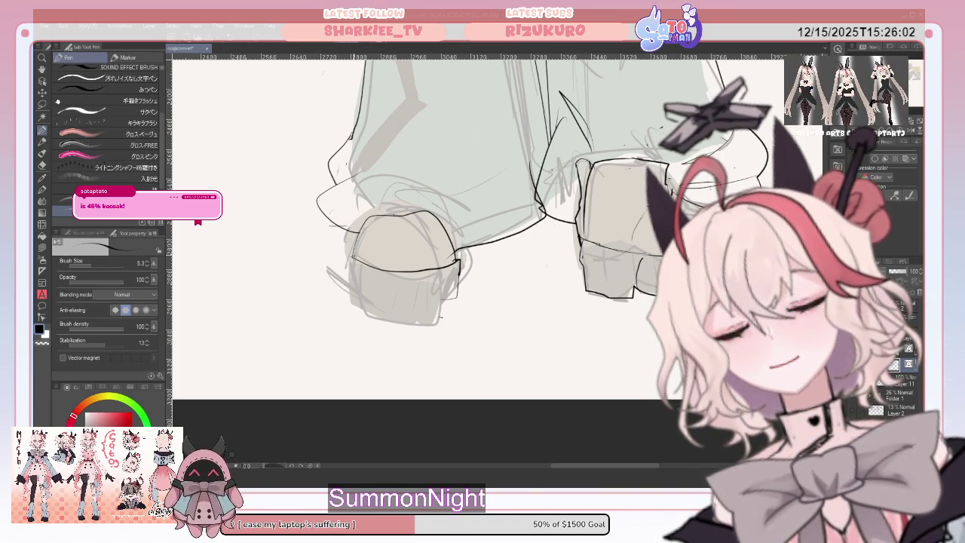
pyautogui.moveTo(349, 259)
pyautogui.mouseDown()
pyautogui.moveTo(366, 300)
pyautogui.moveTo(457, 285)
pyautogui.mouseUp()
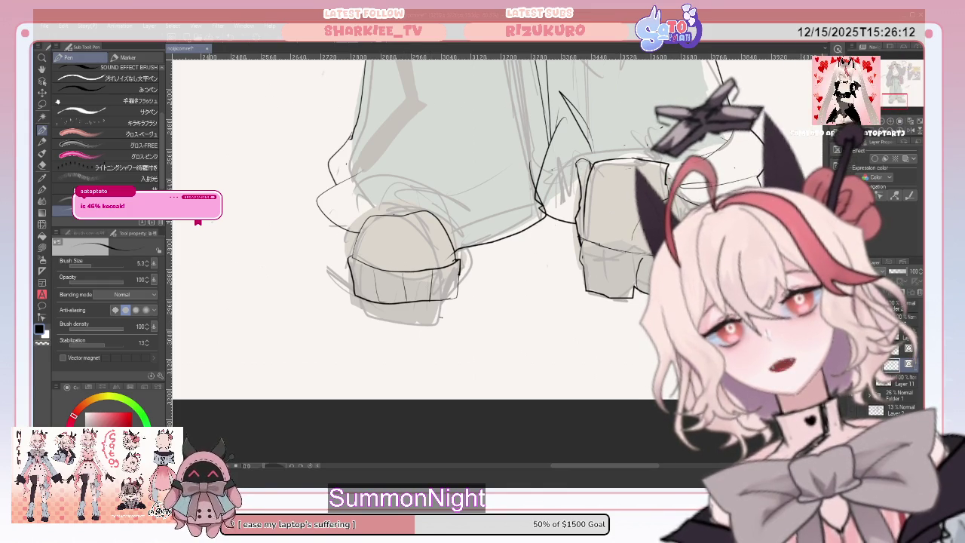
pyautogui.click(42, 166)
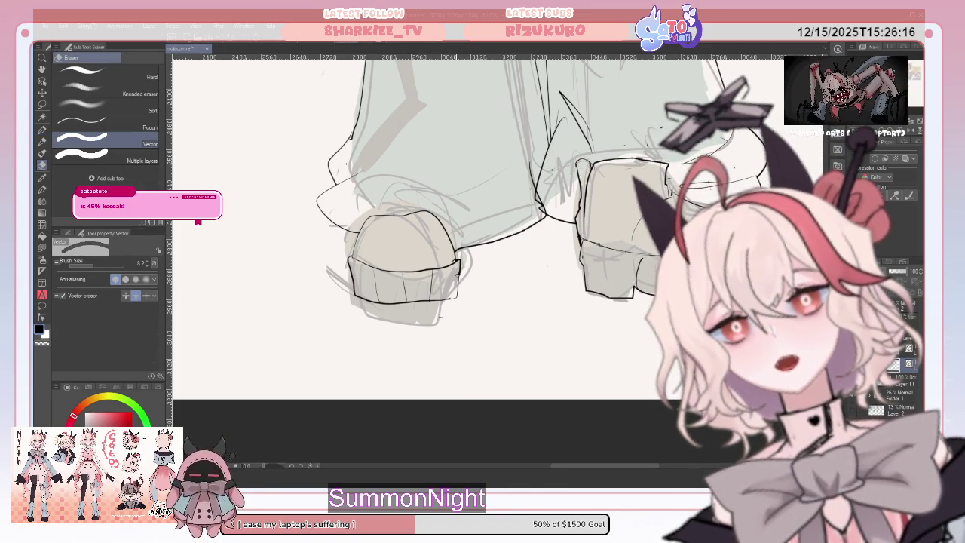
pyautogui.click(42, 130)
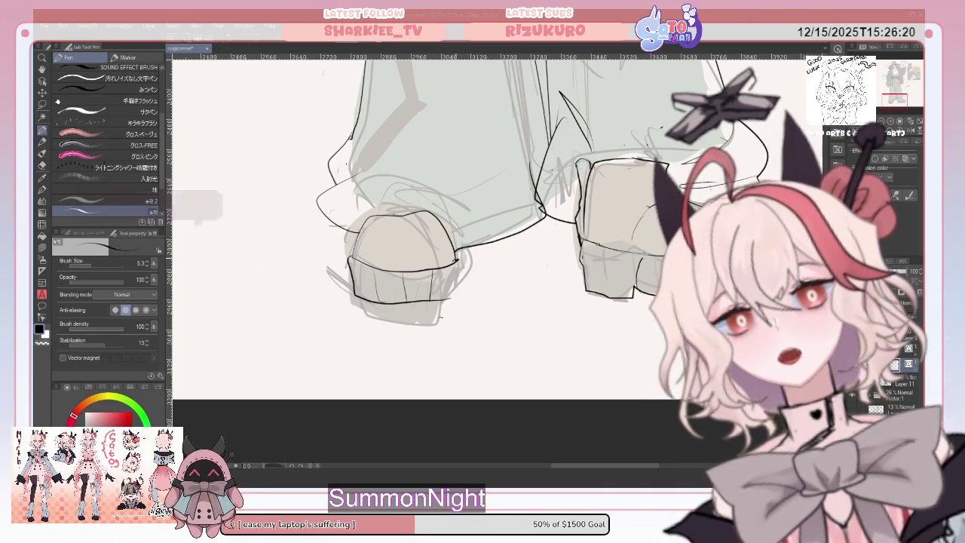
pyautogui.moveTo(462, 267); pyautogui.dragTo(454, 300)
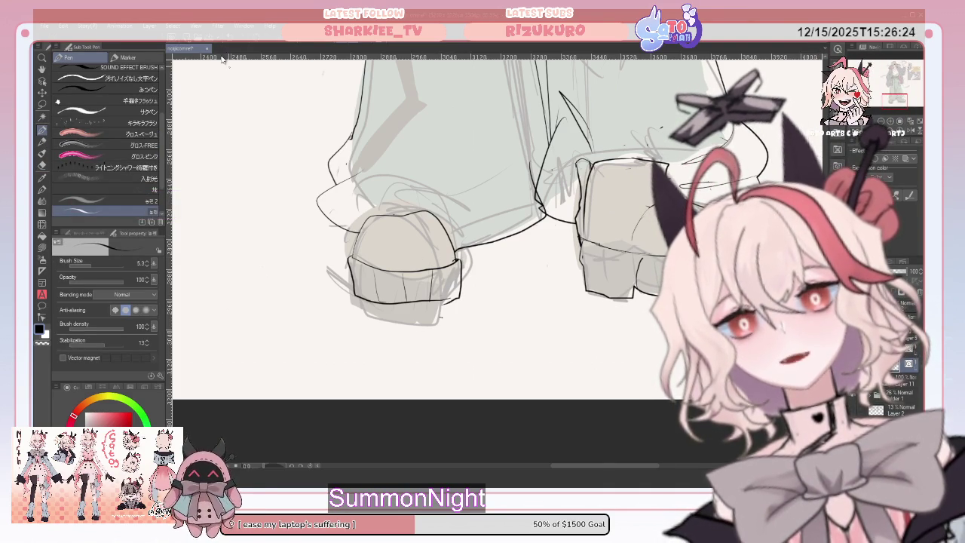
pyautogui.hotkey('ctrl', 'z')
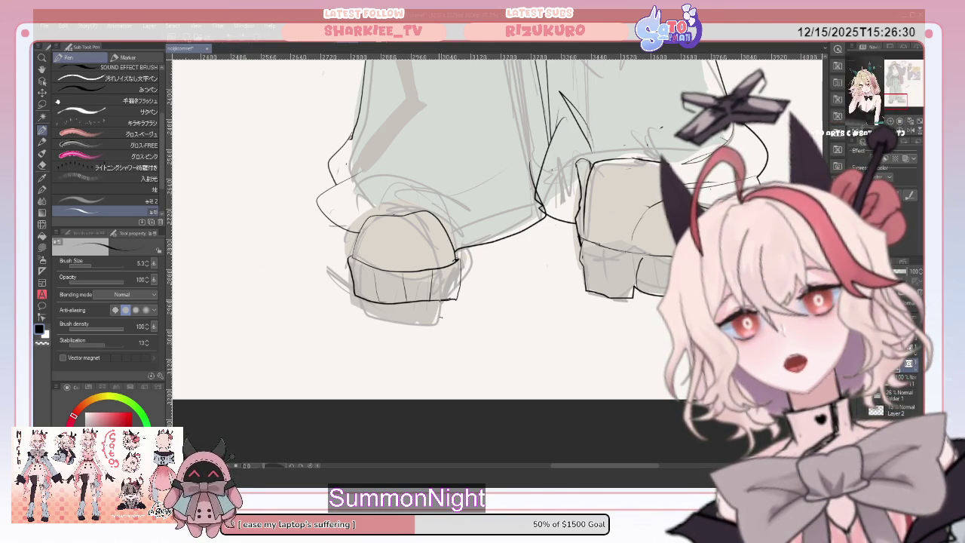
pyautogui.scroll(-2, 309, 181)
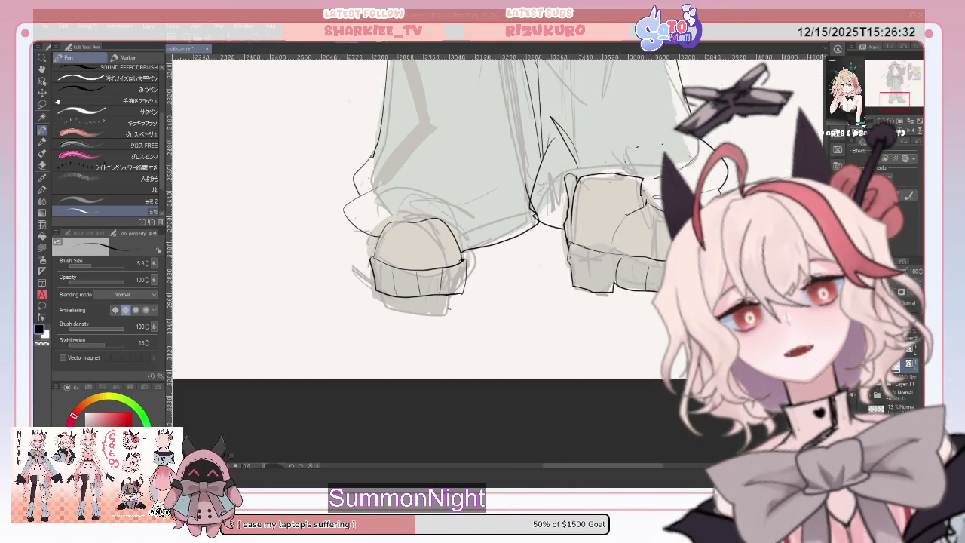
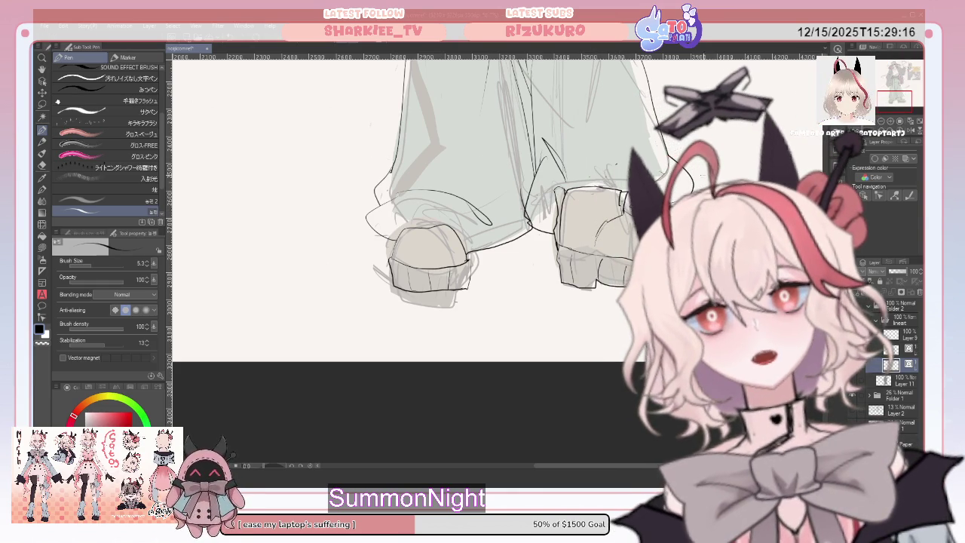
# - Activate the vector Eraser, briefly switching to the Pen and back to the Eraser
pyautogui.click(42, 165)
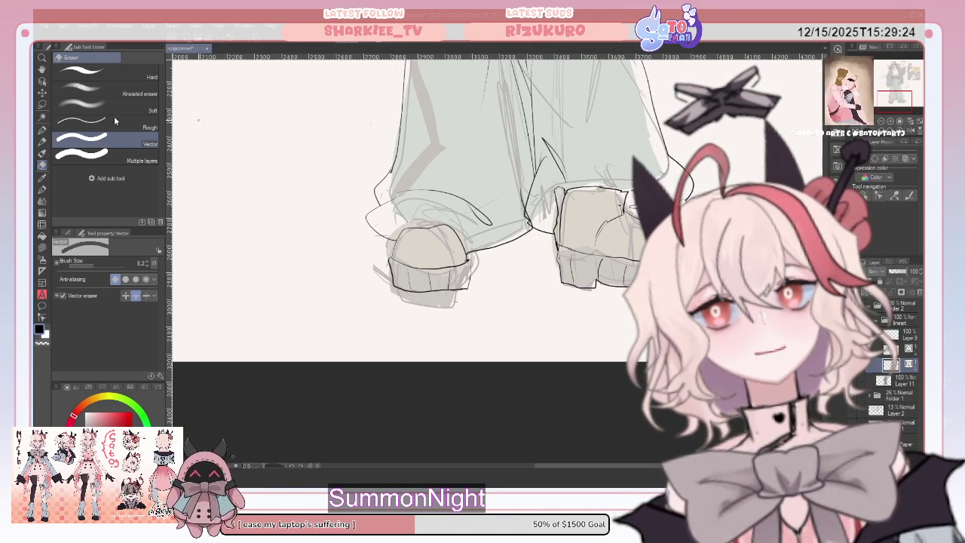
pyautogui.press('p')
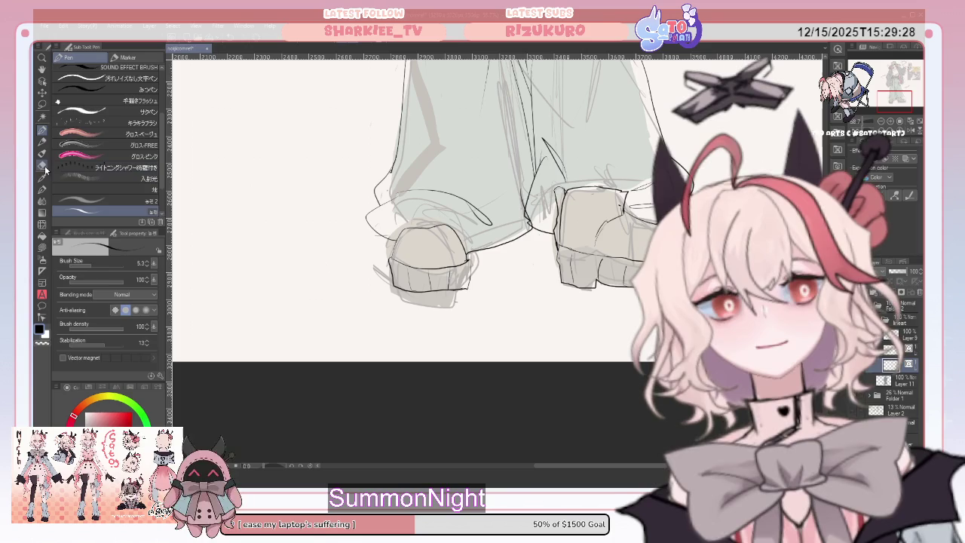
pyautogui.press('e')
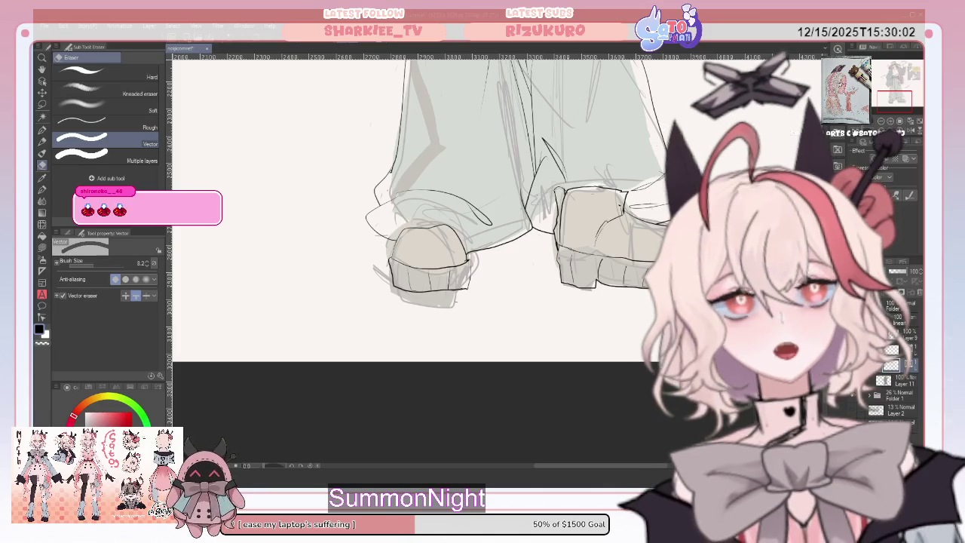
# - Zoom out on the canvas so both lower legs and shoes fit in view
pyautogui.scroll(-2, 490, 188)
pyautogui.scroll(-2, 490, 189)
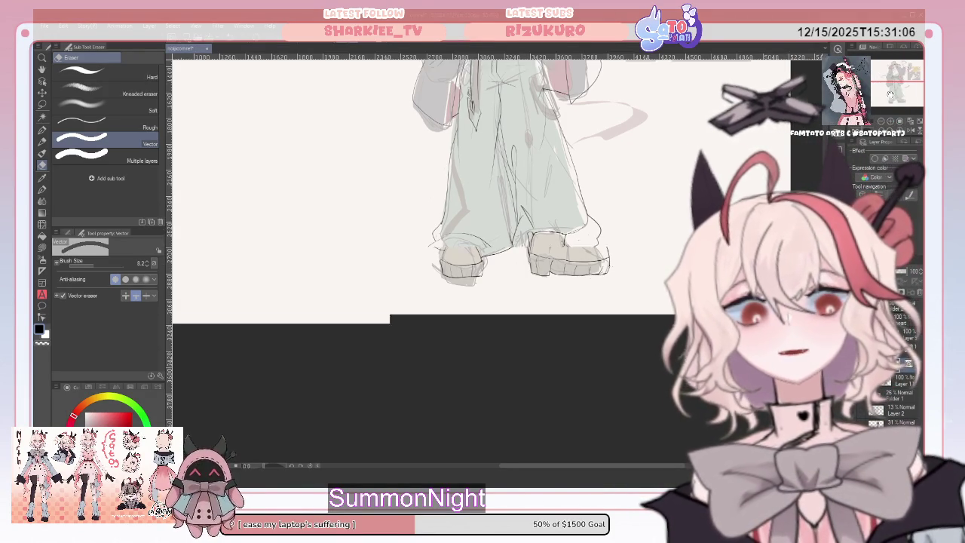
# - Zoom the sketch view back in, then bring up the suited-man office-chair illustration
pyautogui.scroll(5, 422, 256)
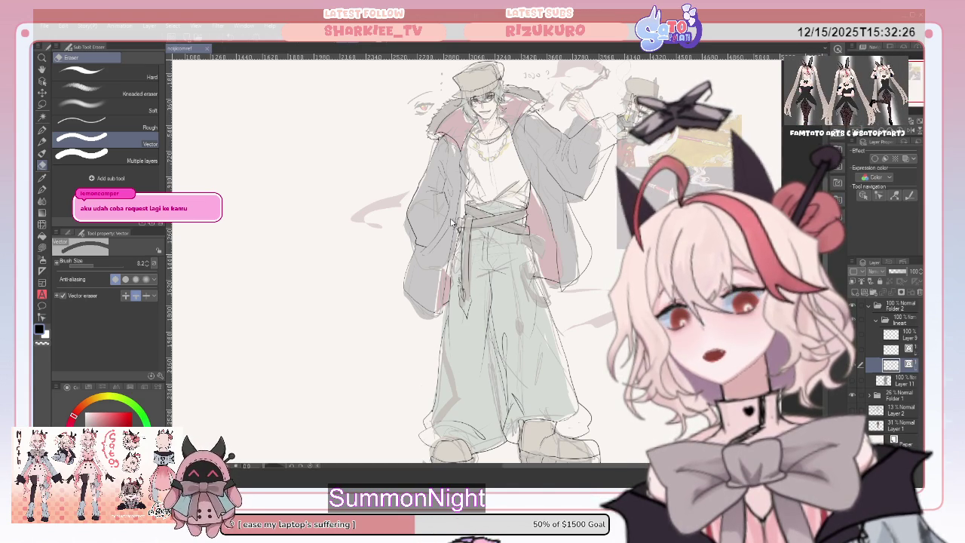
pyautogui.click(226, 48)
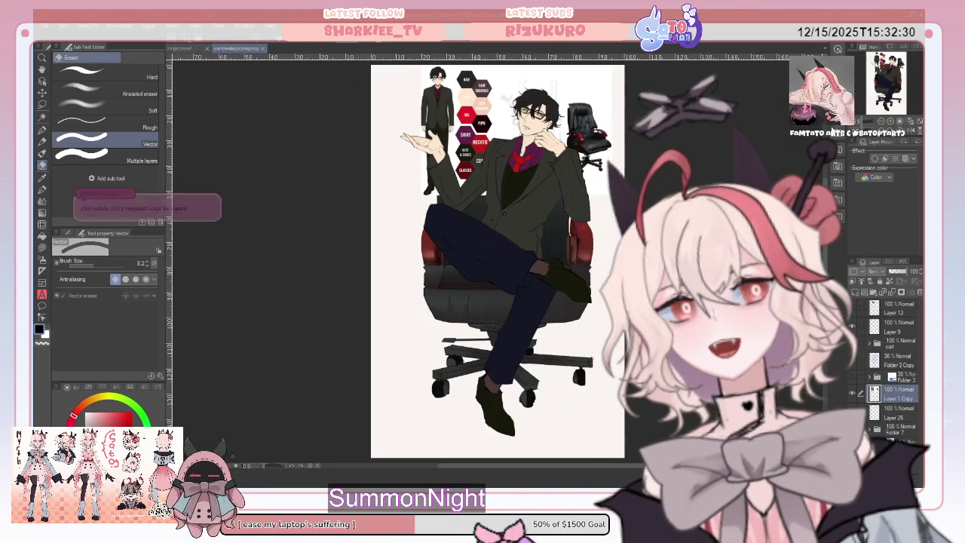
# - Split the canvas so the suited-man illustration sits beside the sketch, checking its zoom
pyautogui.moveTo(236, 47); pyautogui.dragTo(521, 48)
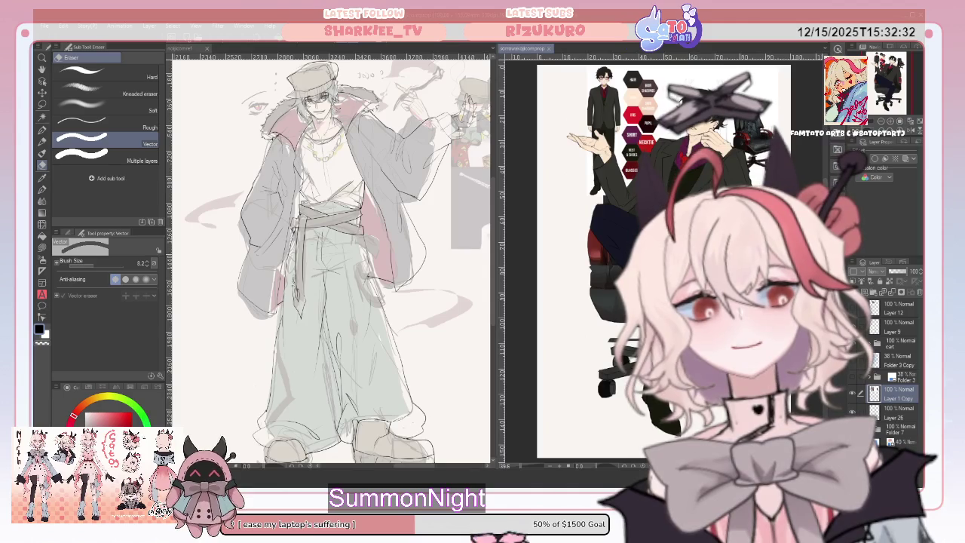
pyautogui.hotkey('ctrl', '+')
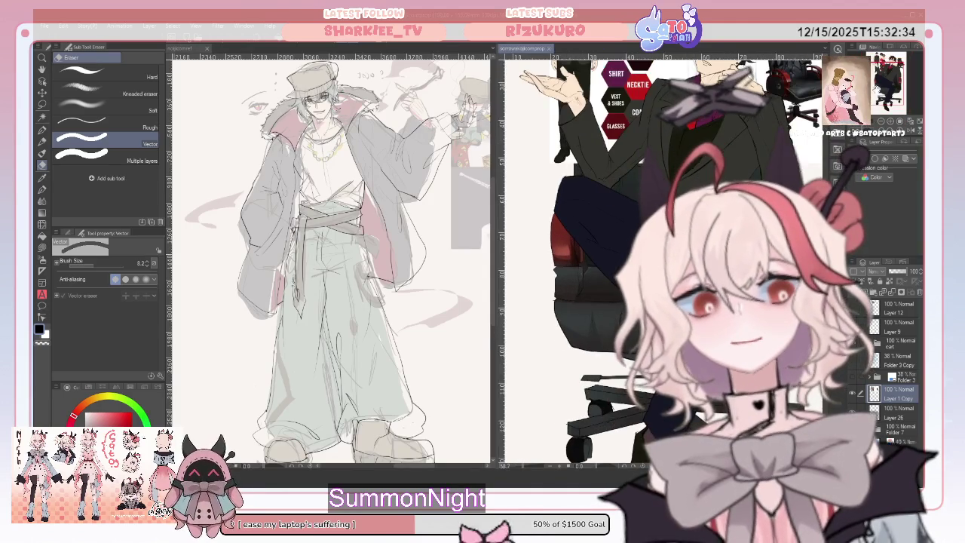
pyautogui.hotkey('ctrl', '-')
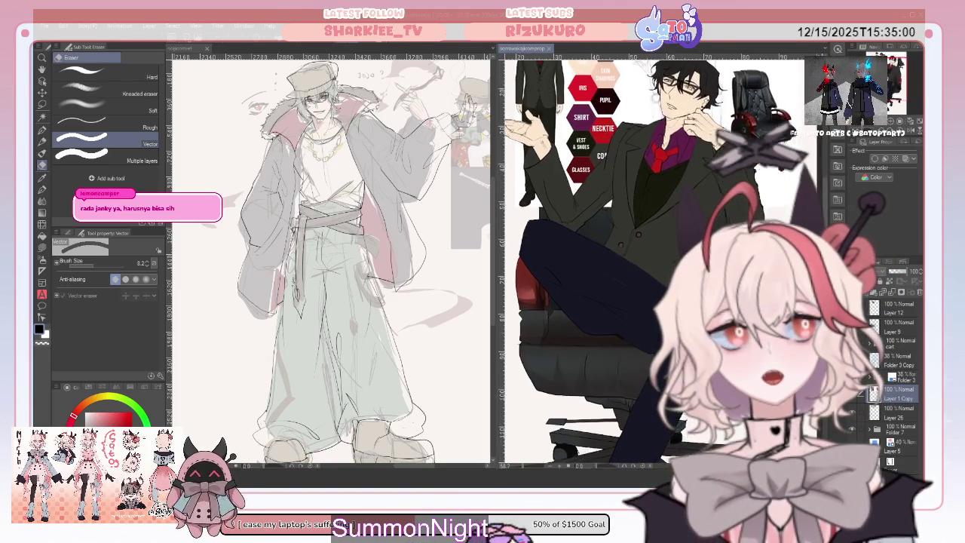
# - Make the coat-and-hat sketch document active again
pyautogui.click(474, 298)
# - Draw a new trouser-leg line and a few short strokes with the Pen
pyautogui.scroll(-3, 332, 257)
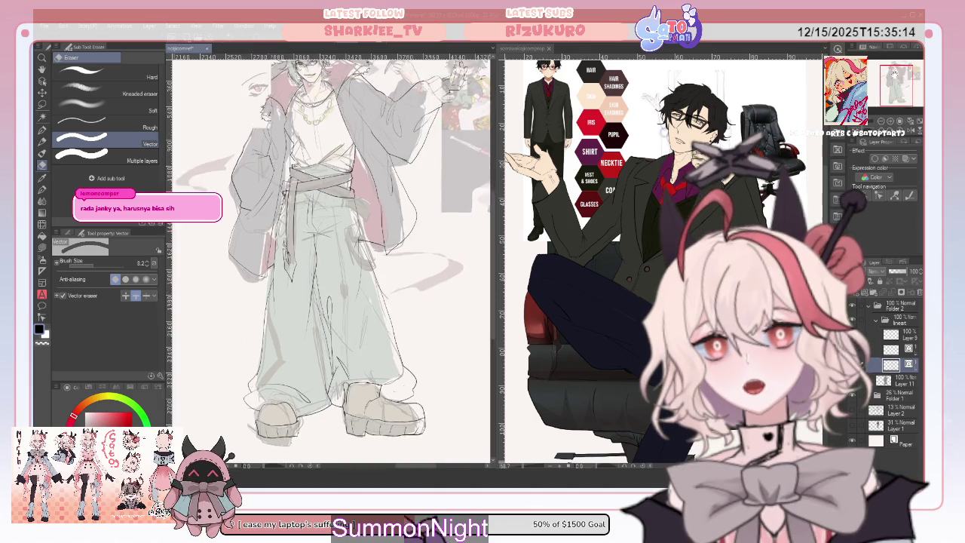
pyautogui.scroll(3, 332, 256)
pyautogui.scroll(-3, 332, 256)
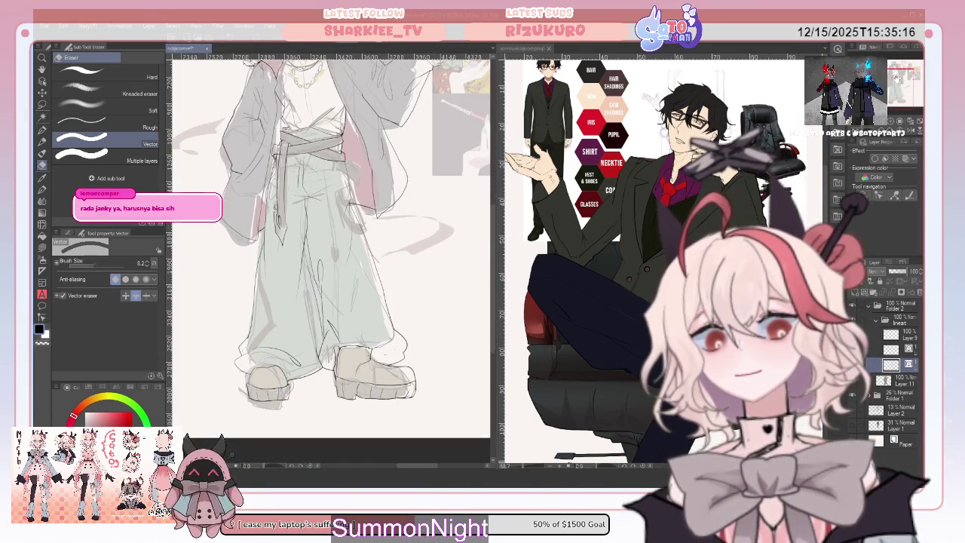
pyautogui.scroll(5, 332, 256)
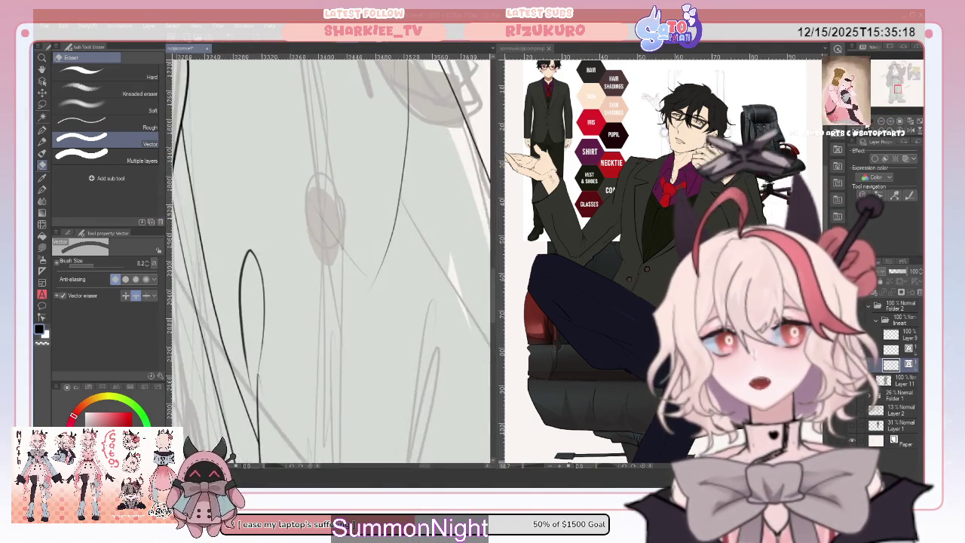
pyautogui.scroll(-2, 331, 256)
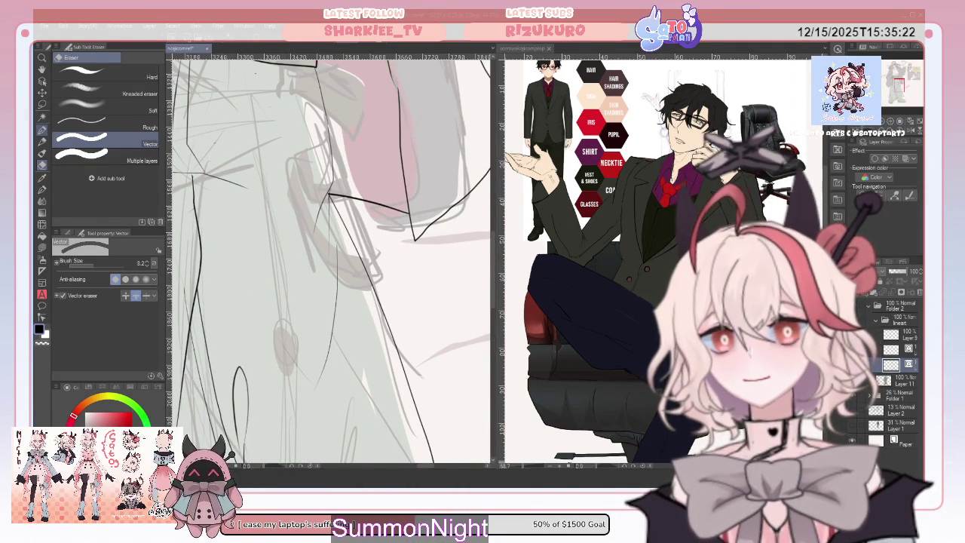
pyautogui.click(41, 130)
pyautogui.moveTo(299, 156); pyautogui.dragTo(351, 240)
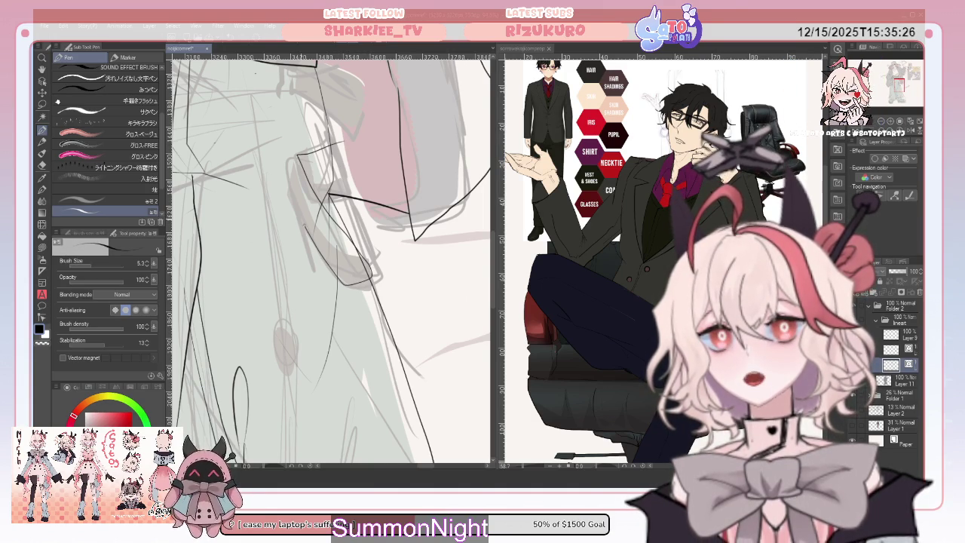
pyautogui.moveTo(293, 200); pyautogui.dragTo(305, 225)
pyautogui.moveTo(287, 157); pyautogui.dragTo(290, 169)
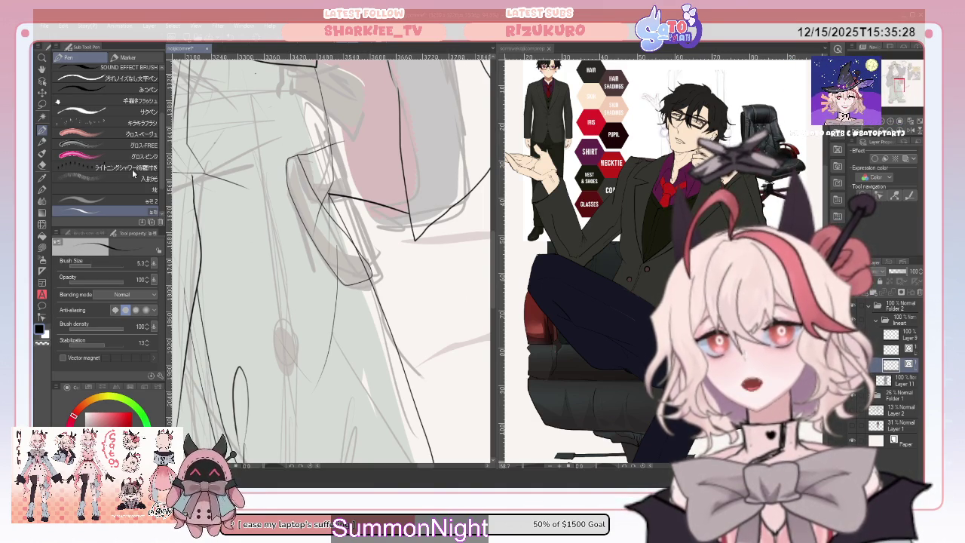
# - Try the Eraser, then return to the Pen and draw another short line
pyautogui.click(41, 164)
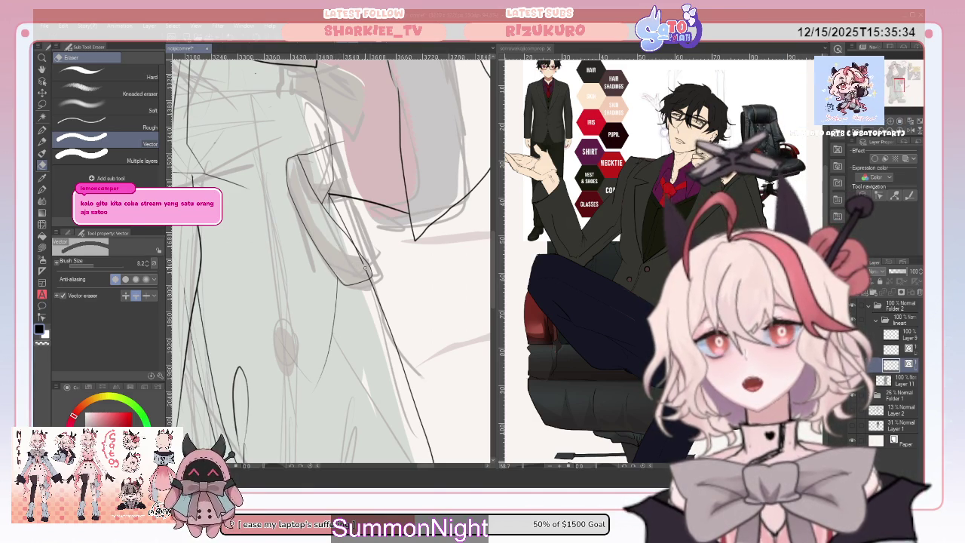
pyautogui.click(42, 131)
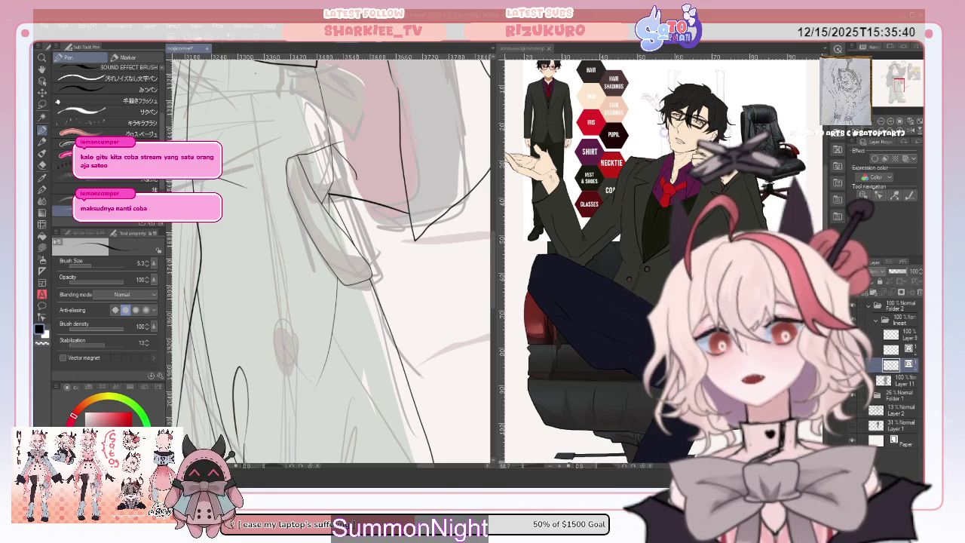
pyautogui.moveTo(402, 226); pyautogui.dragTo(395, 258)
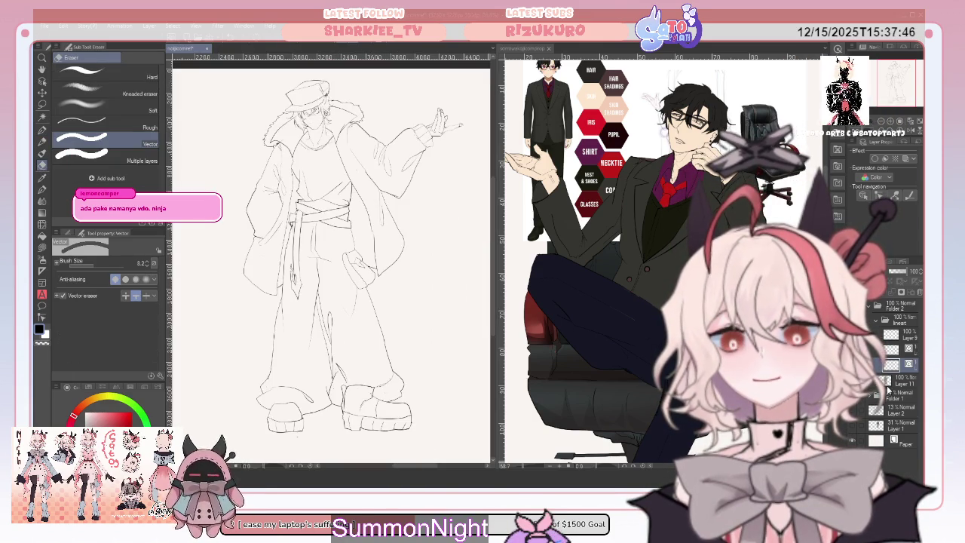
# - Toggle Layer 11's grey flat fill to check it and clear the leftover grey shading
pyautogui.click(878, 383)
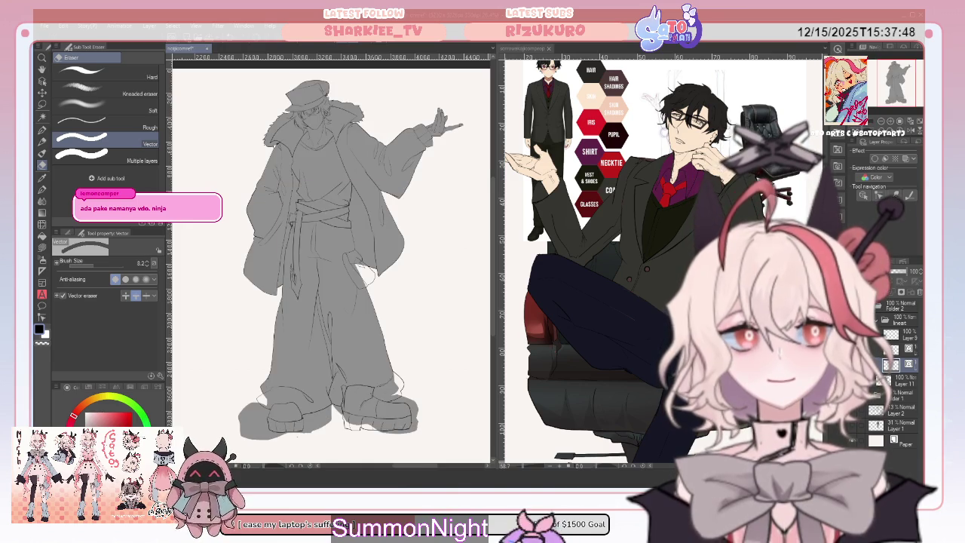
pyautogui.click(879, 385)
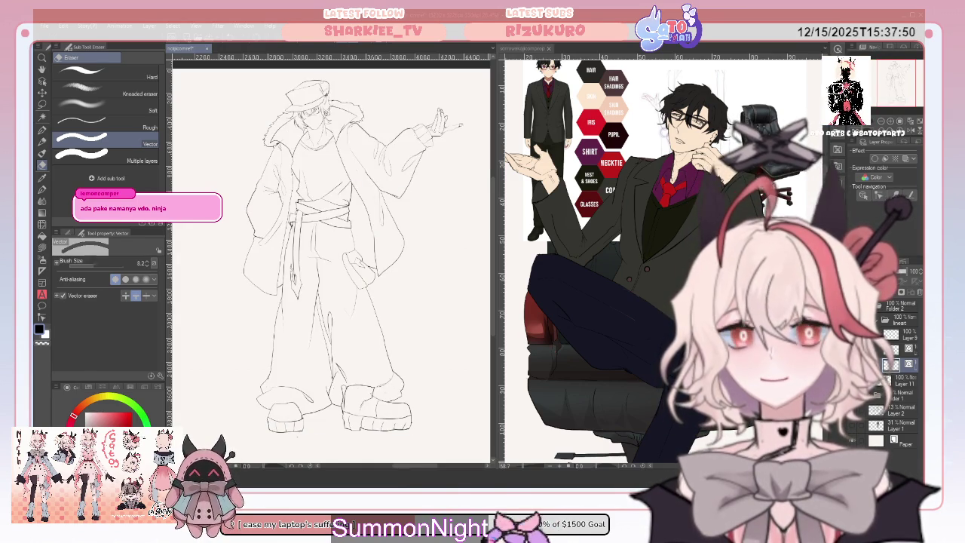
pyautogui.click(903, 381)
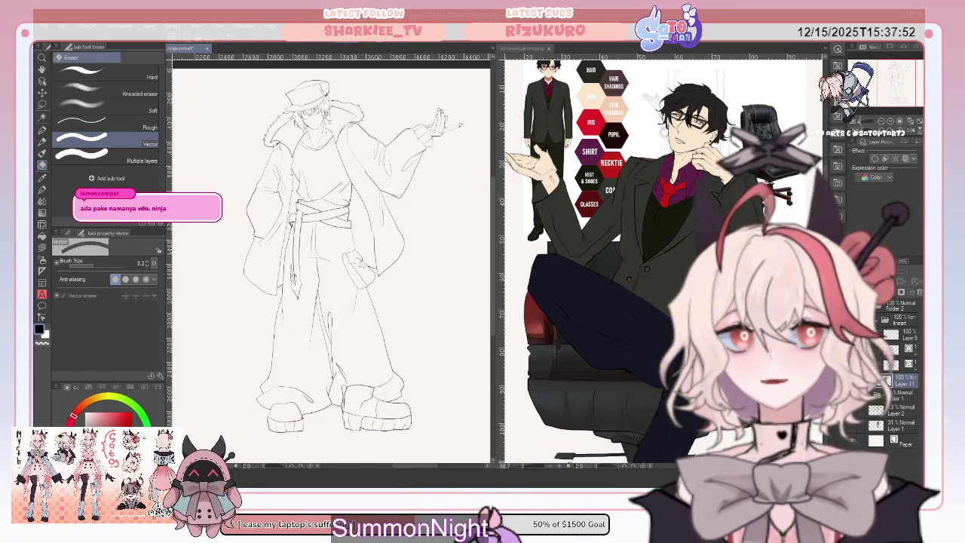
pyautogui.click(879, 383)
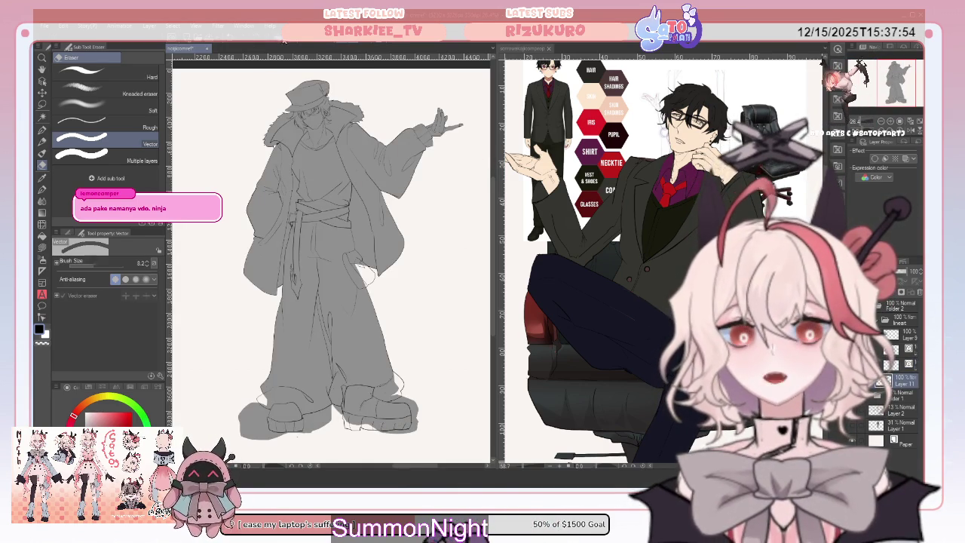
pyautogui.click(878, 383)
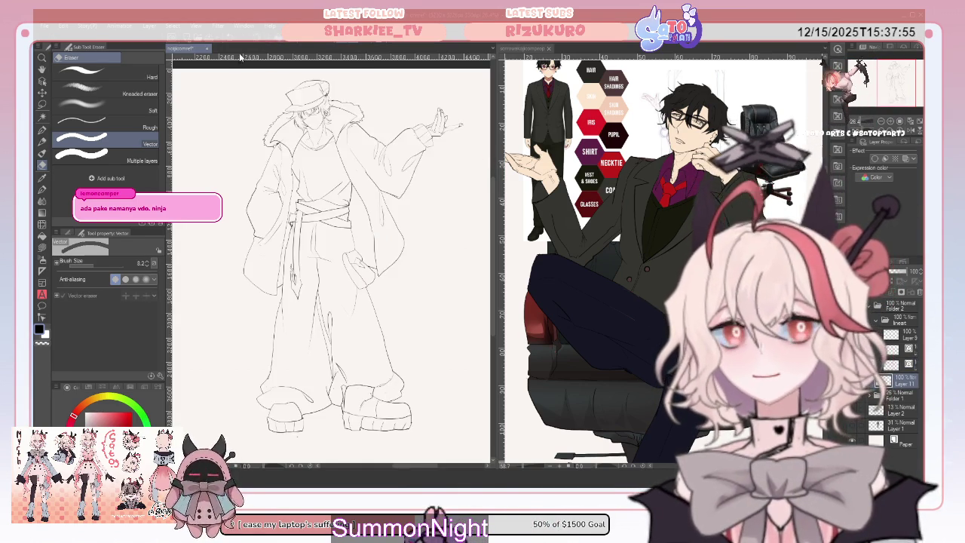
pyautogui.click(42, 118)
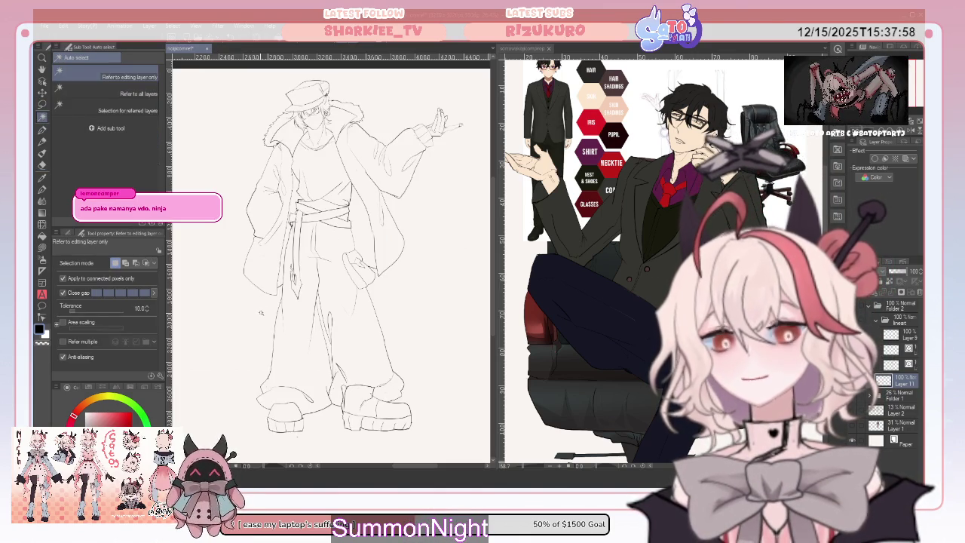
# - Lasso-fill the figure's arm, coat and lower body flat grey on Layer 11
pyautogui.click(260, 312)
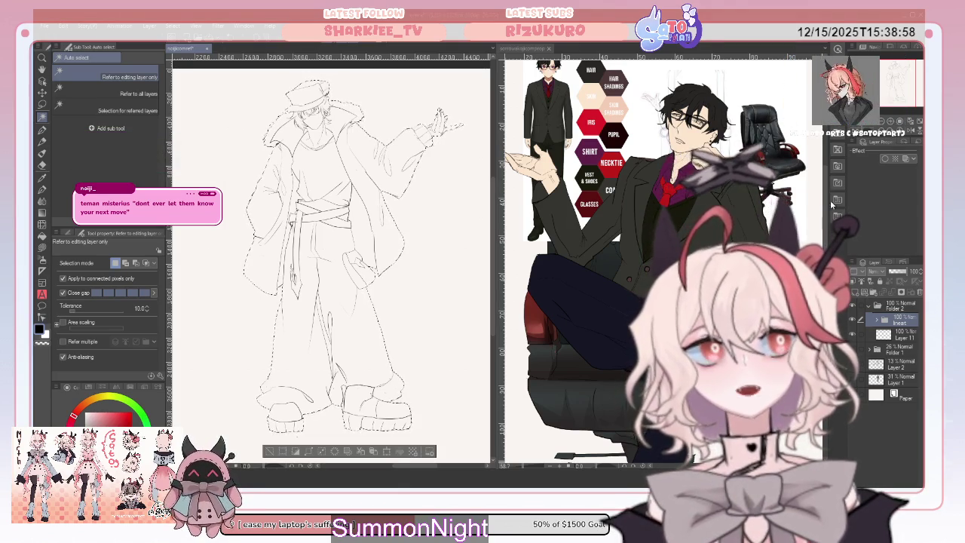
pyautogui.click(901, 334)
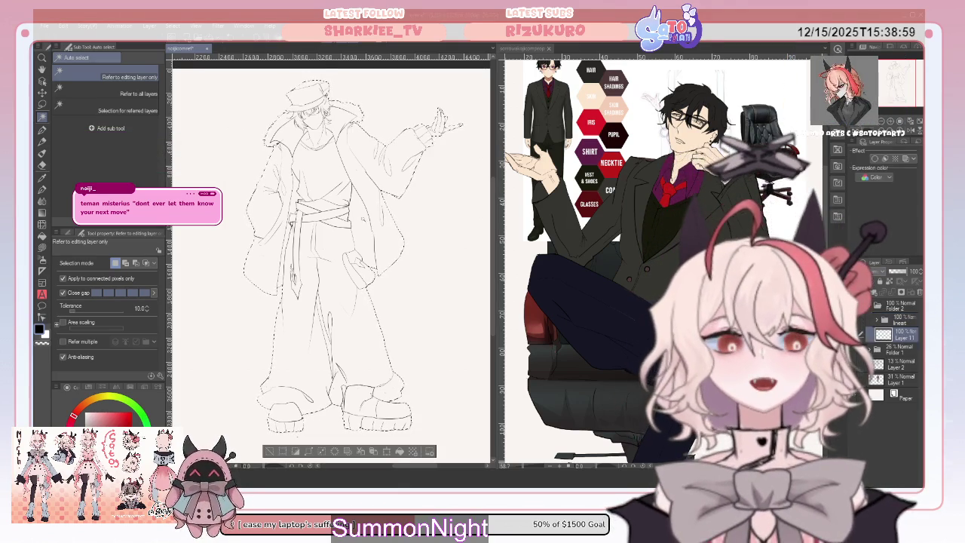
pyautogui.click(46, 246)
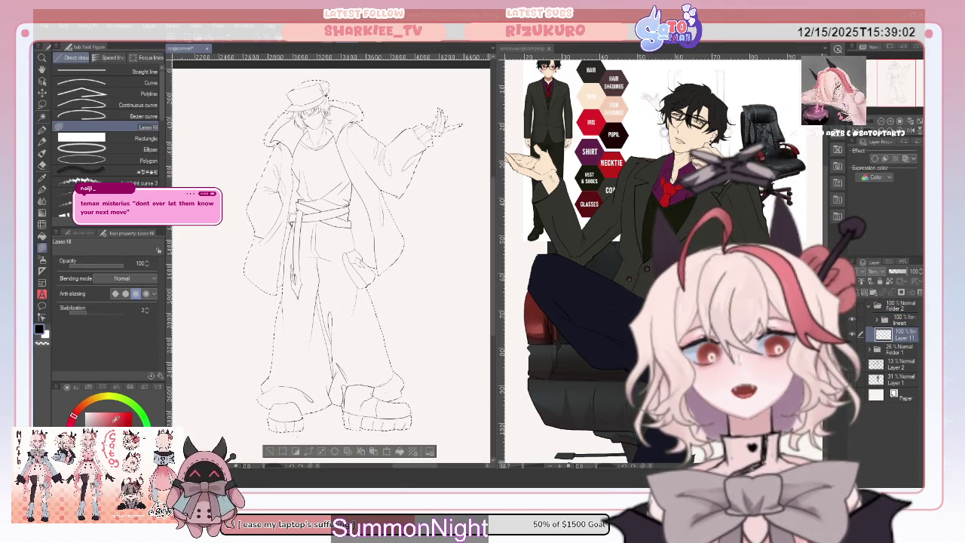
pyautogui.moveTo(424, 198)
pyautogui.mouseDown()
pyautogui.moveTo(458, 111)
pyautogui.moveTo(249, 268)
pyautogui.mouseUp()
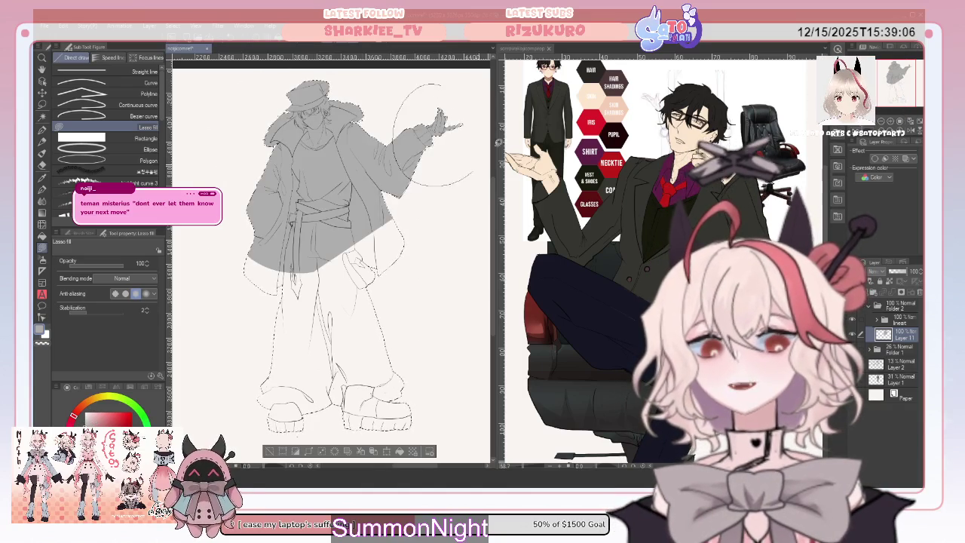
pyautogui.moveTo(468, 173); pyautogui.dragTo(434, 85)
pyautogui.moveTo(226, 207)
pyautogui.mouseDown()
pyautogui.moveTo(248, 430)
pyautogui.moveTo(468, 283)
pyautogui.mouseUp()
pyautogui.moveTo(374, 133); pyautogui.dragTo(362, 128)
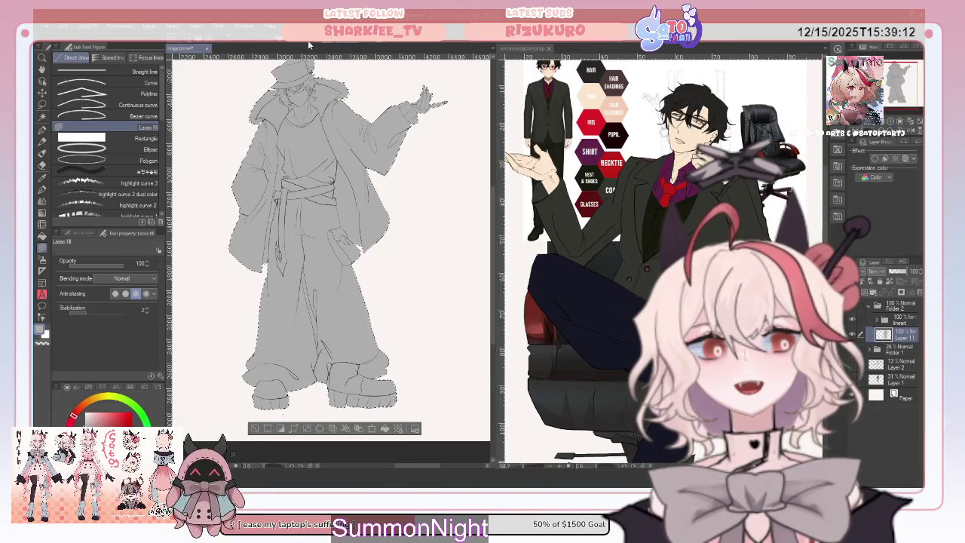
# - Deselect and zoom in on the grey-filled legs and boots
pyautogui.hotkey('ctrl', 'd')
pyautogui.hotkey('ctrl', '+')
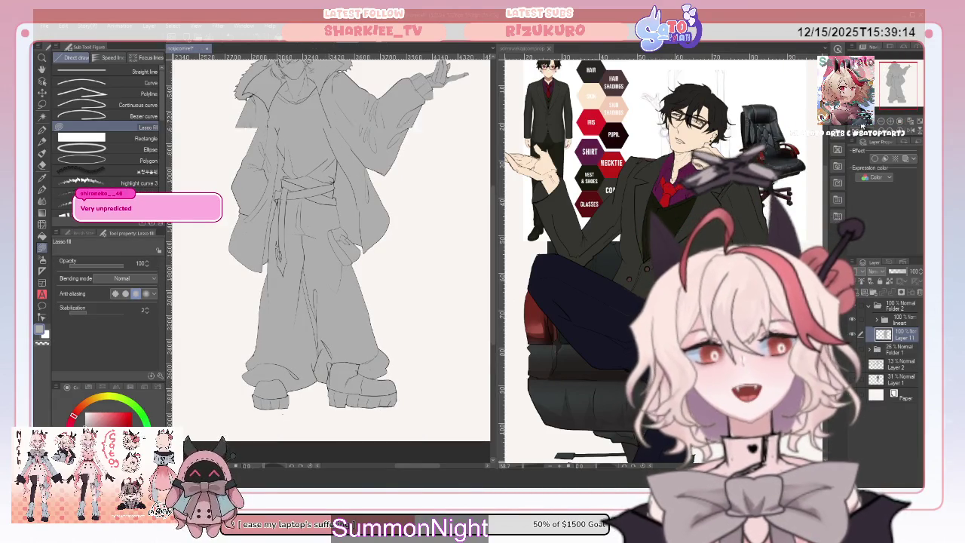
pyautogui.hotkey('ctrl', '-')
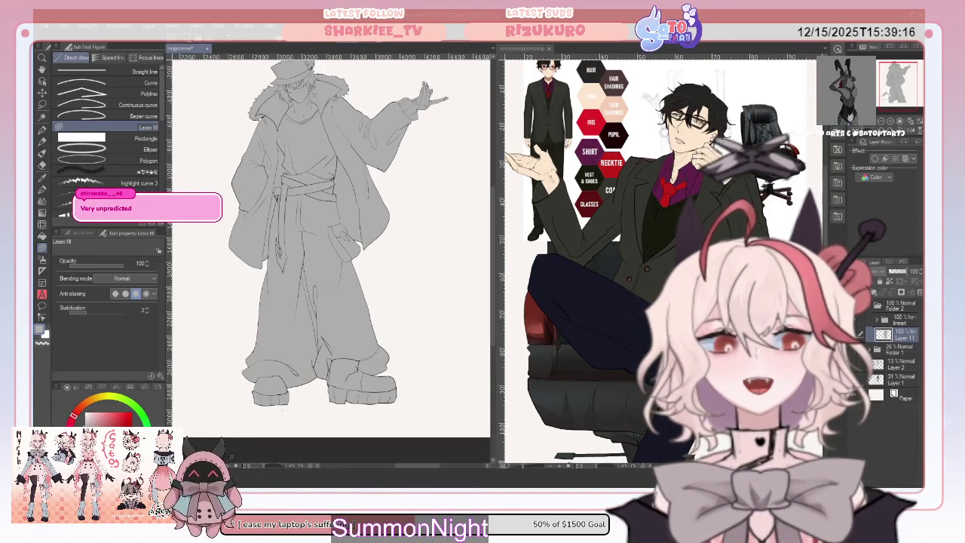
pyautogui.scroll(-3, 332, 248)
pyautogui.hotkey('ctrl', '+')
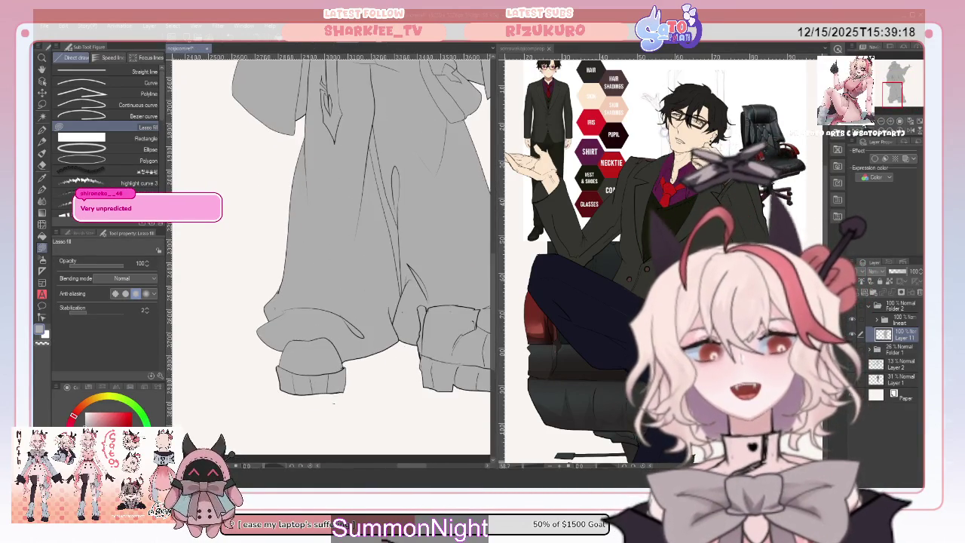
pyautogui.scroll(-2, 331, 249)
pyautogui.scroll(3, 332, 248)
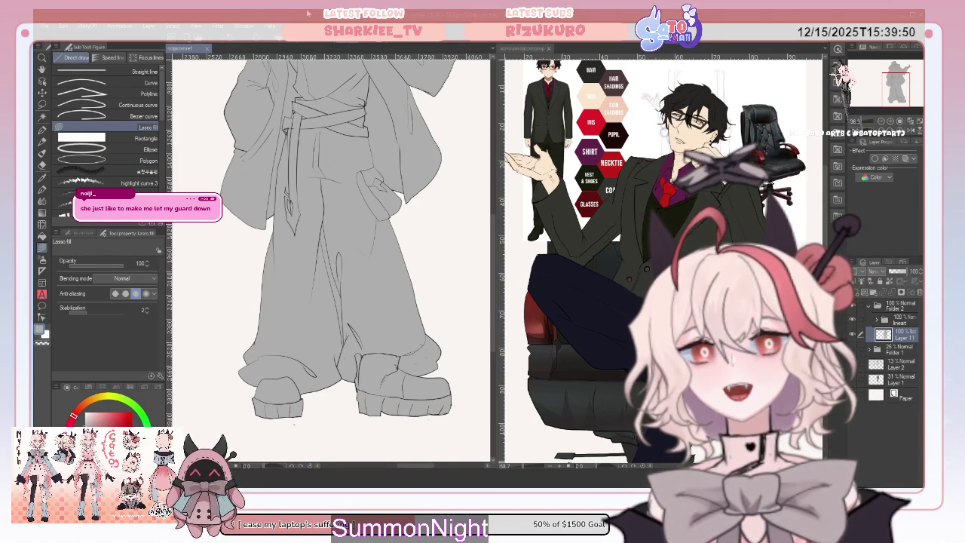
# - Toggle Layer 11's grey fill on and off to compare it with the sketch
pyautogui.click(853, 334)
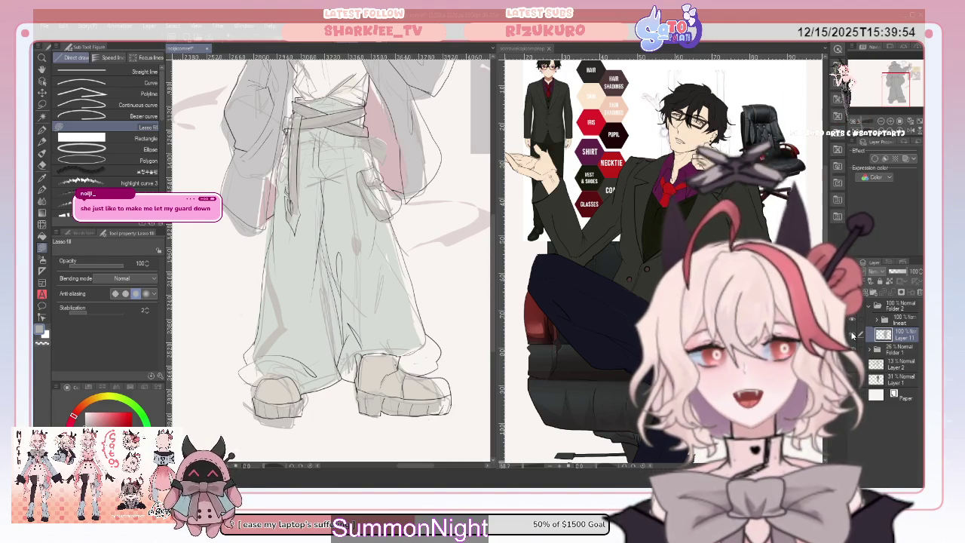
pyautogui.click(853, 334)
pyautogui.click(851, 332)
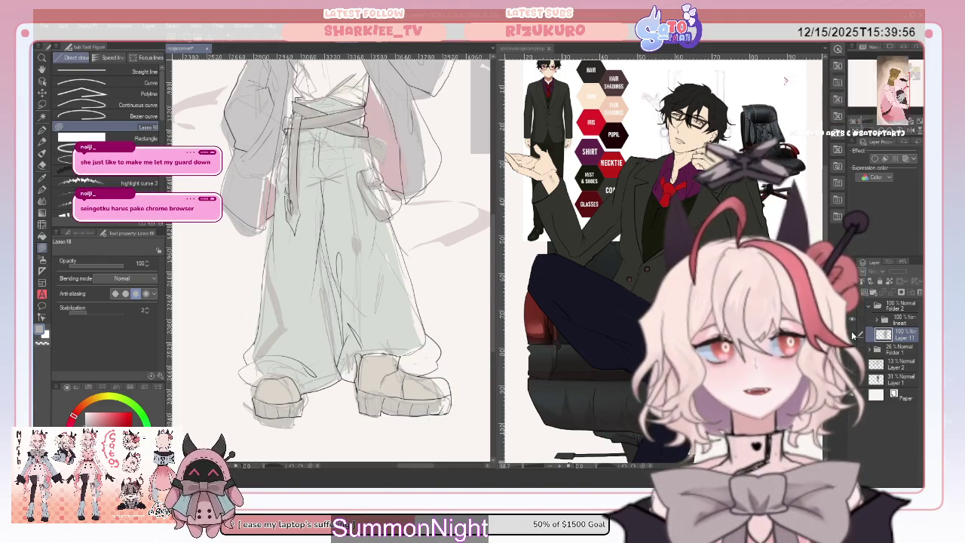
pyautogui.click(853, 334)
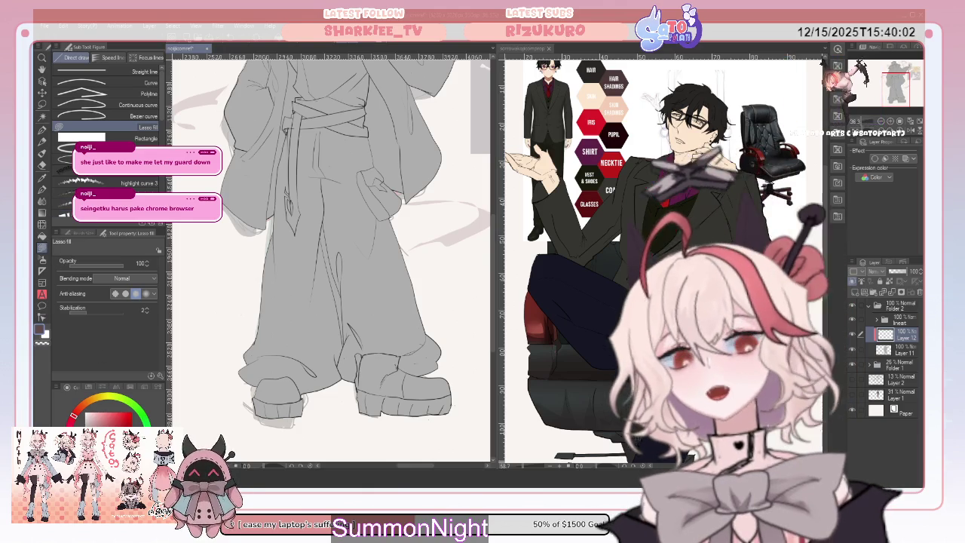
# - Lasso a dark fold on the trousers, undo it, and hide the grey fill
pyautogui.moveTo(257, 260)
pyautogui.mouseDown()
pyautogui.moveTo(283, 312)
pyautogui.moveTo(257, 242)
pyautogui.mouseUp()
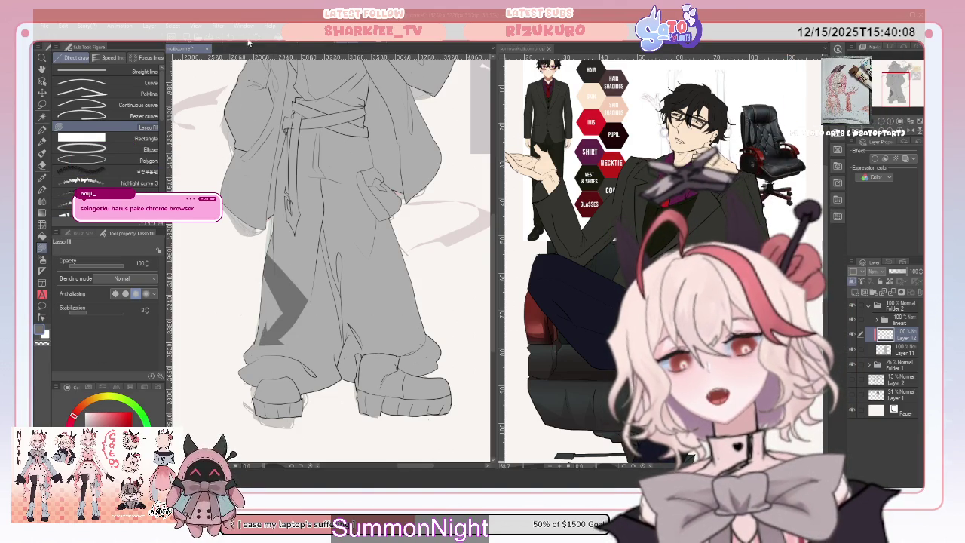
pyautogui.hotkey('ctrl', 'z')
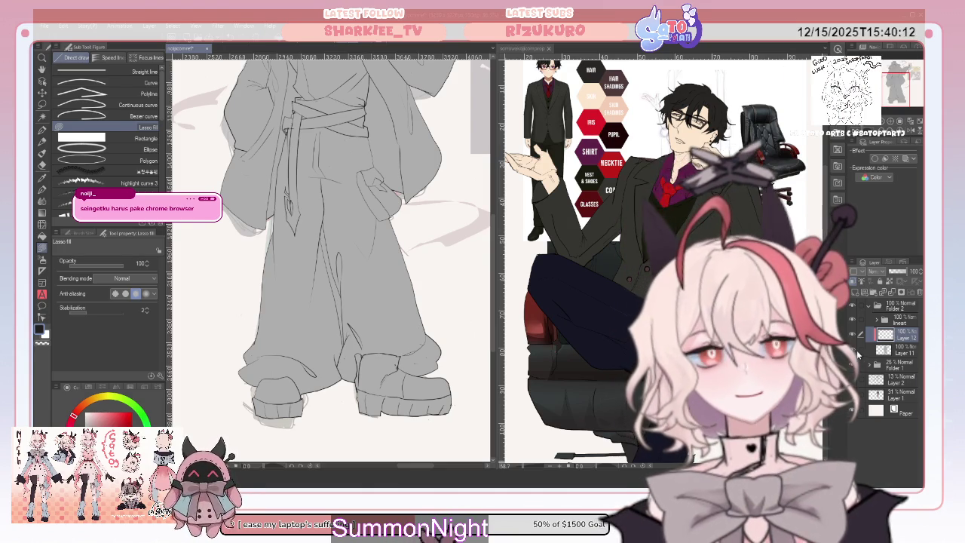
pyautogui.click(853, 351)
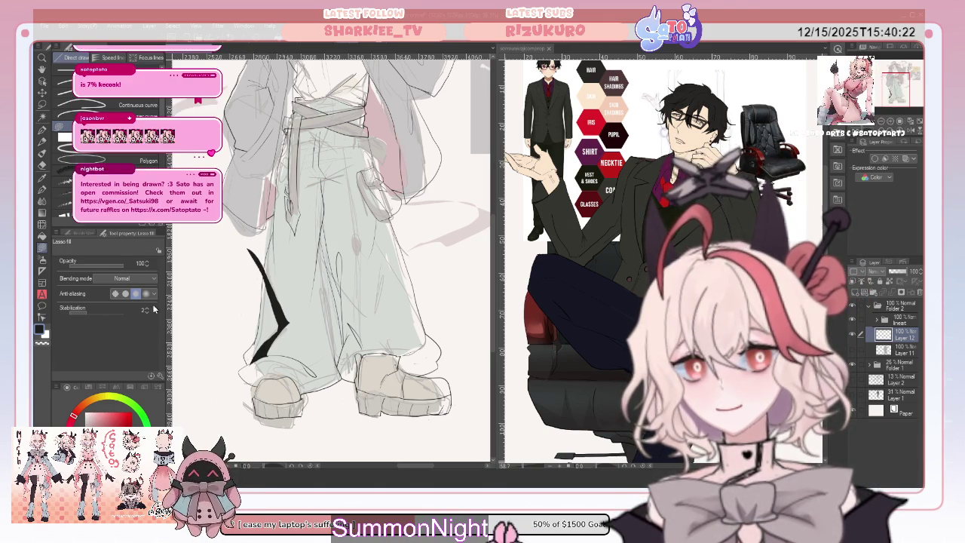
pyautogui.press('e')
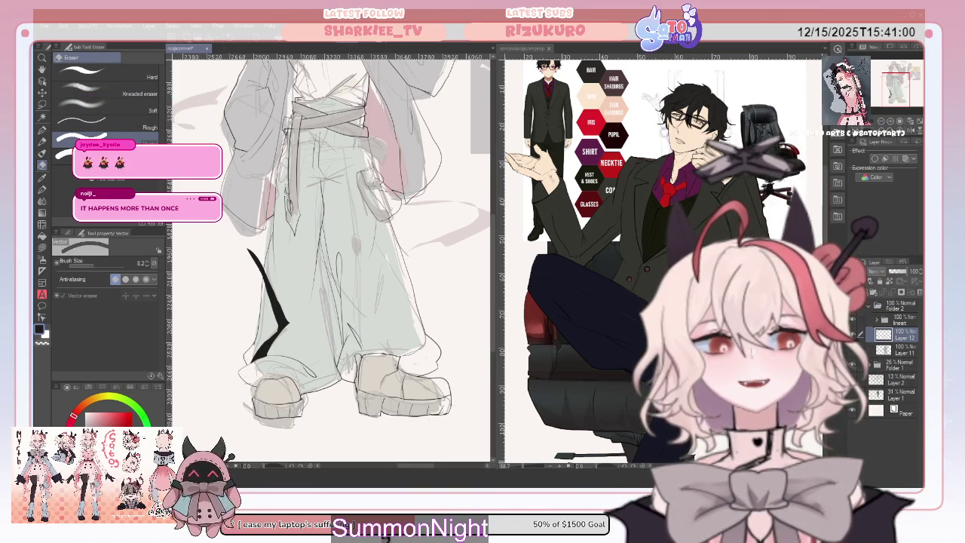
# - Hide the rough sketch layer and group Layers 11 and 12 into Folder 3
pyautogui.click(852, 350)
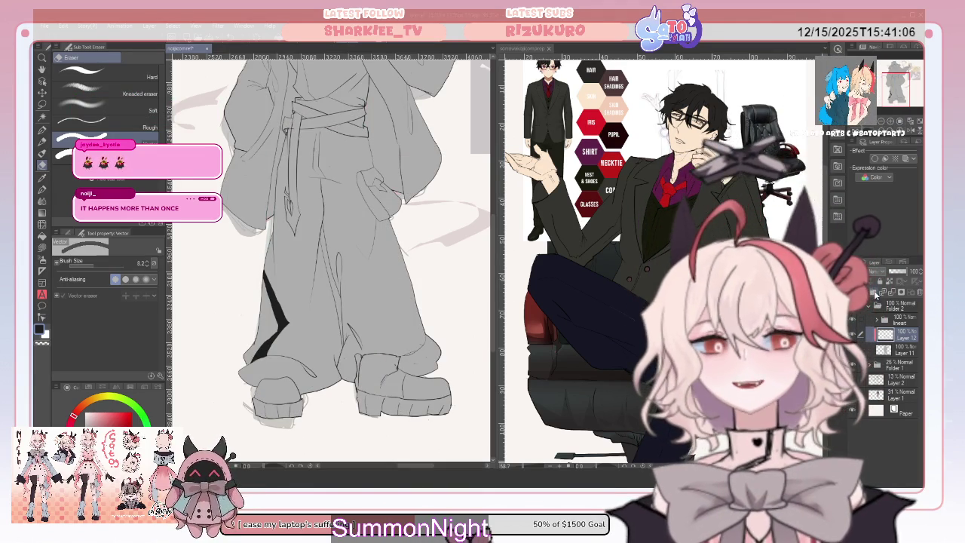
pyautogui.click(875, 294)
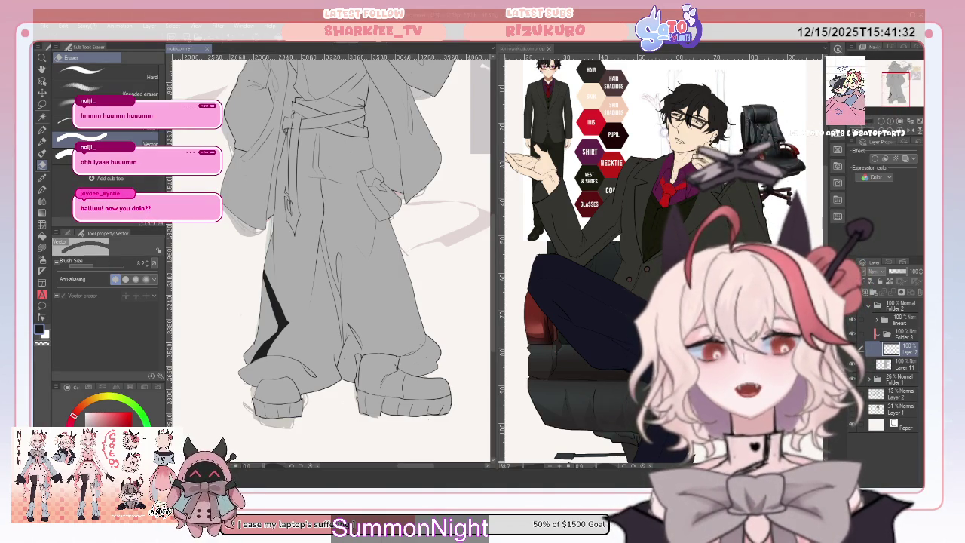
pyautogui.scroll(4, 332, 256)
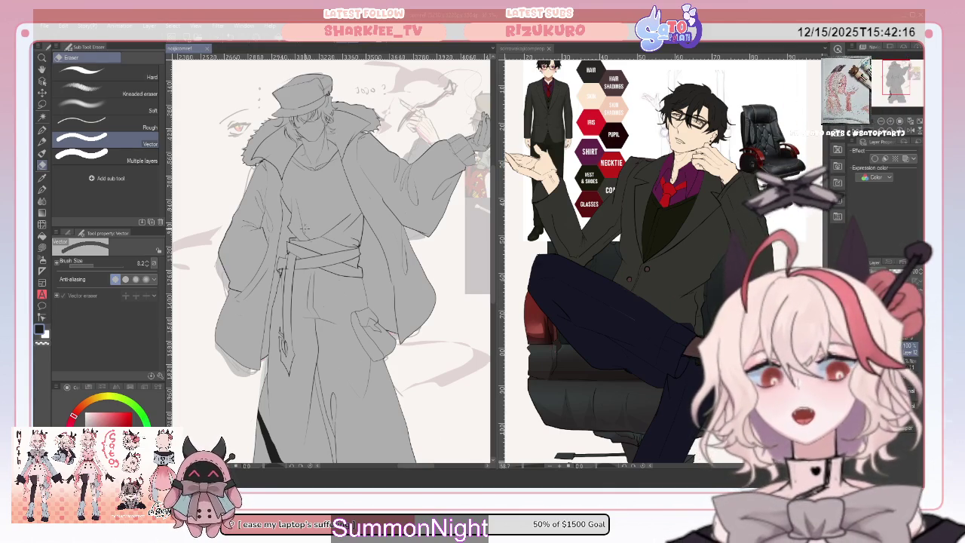
# - Zoom out over the coat-figure sketch, review it, and close its document
pyautogui.hotkey('ctrl', '-')
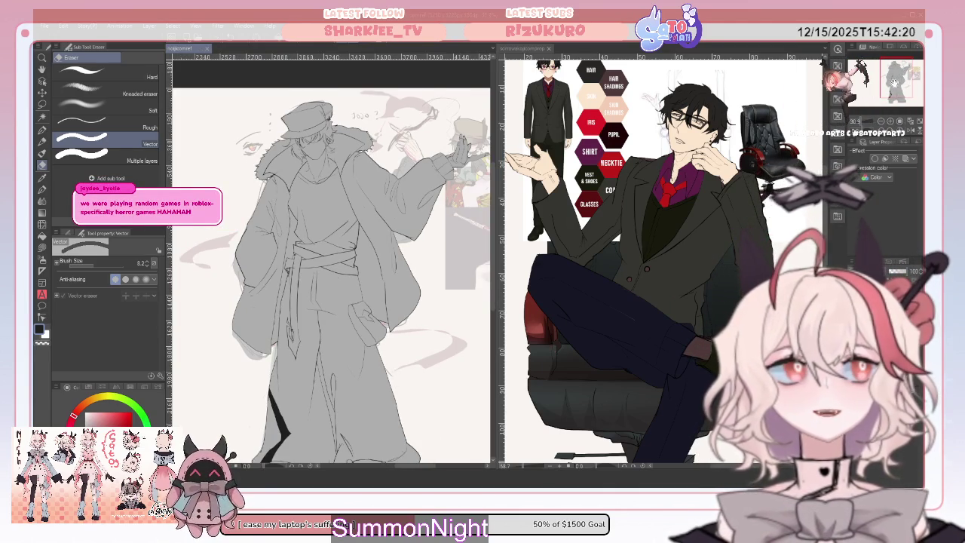
pyautogui.scroll(-2, 332, 263)
pyautogui.scroll(-2, 332, 264)
pyautogui.scroll(-1, 332, 264)
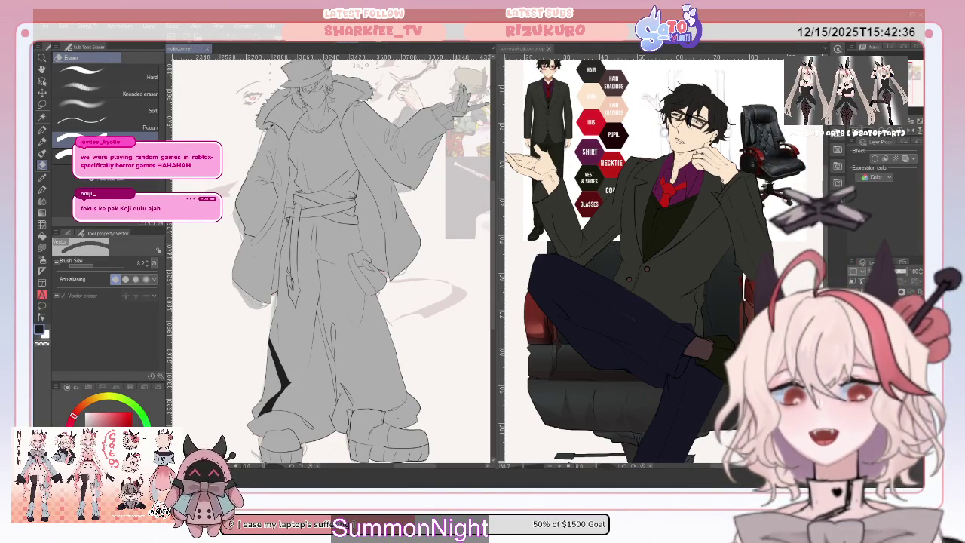
pyautogui.click(207, 50)
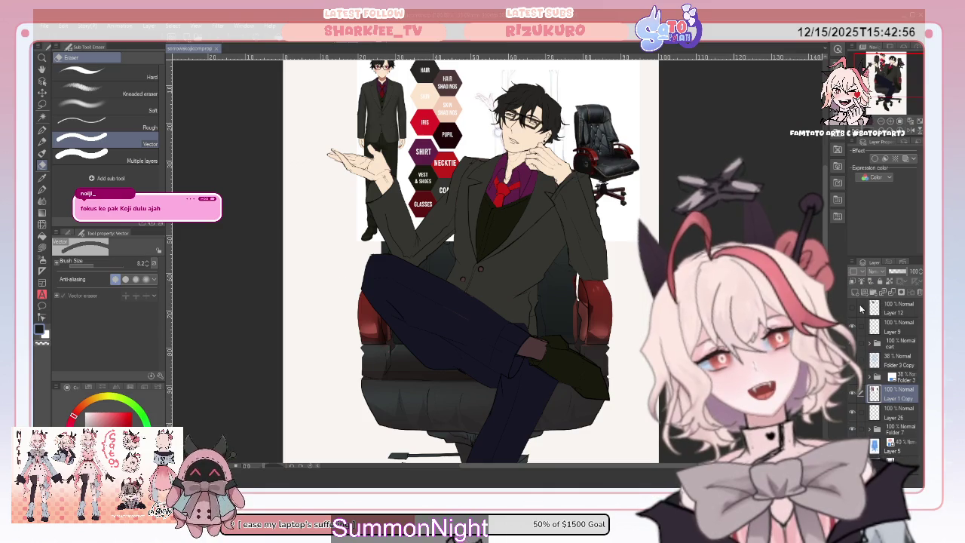
# - Expand the cart folder and Folder 4, briefly hiding and reshowing the upper-body line art
pyautogui.scroll(-5, 467, 260)
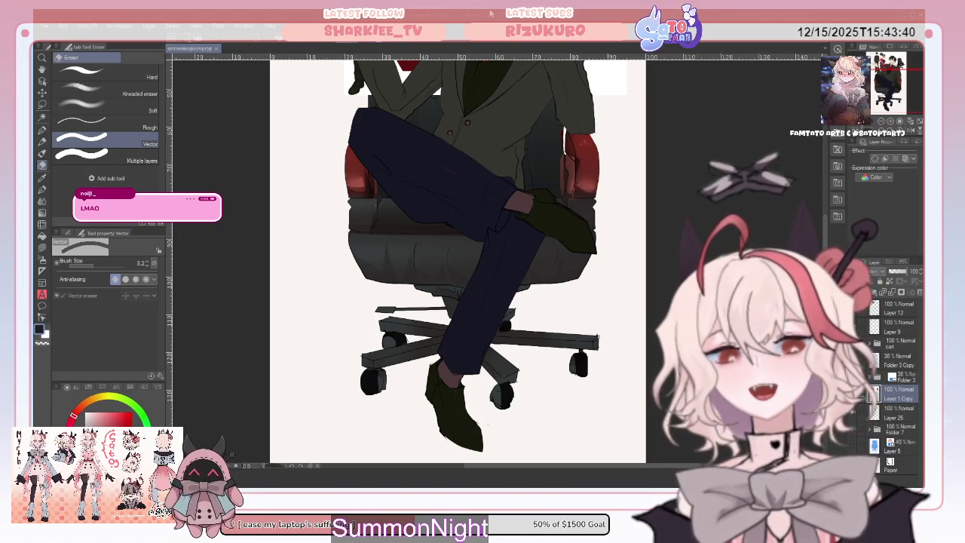
pyautogui.click(876, 342)
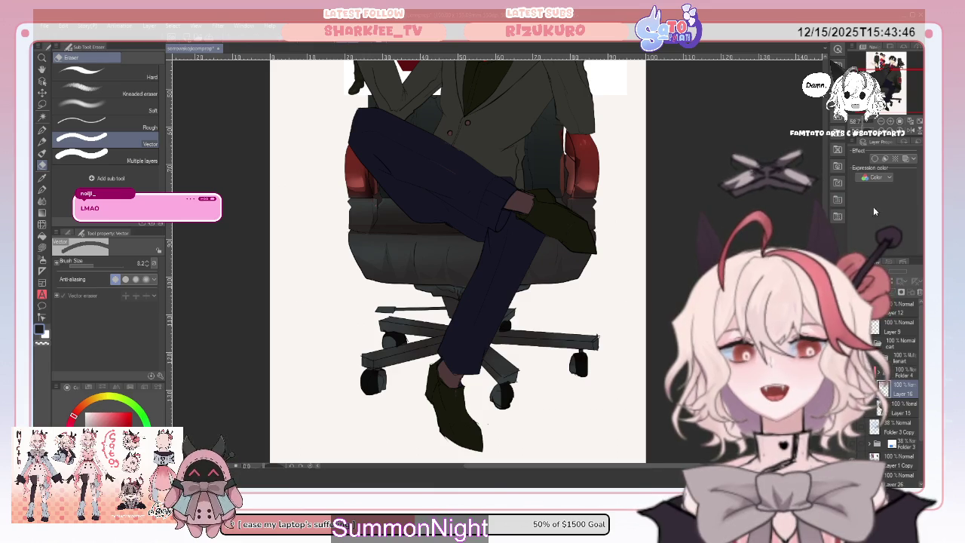
pyautogui.scroll(5, 437, 257)
pyautogui.scroll(-2, 437, 257)
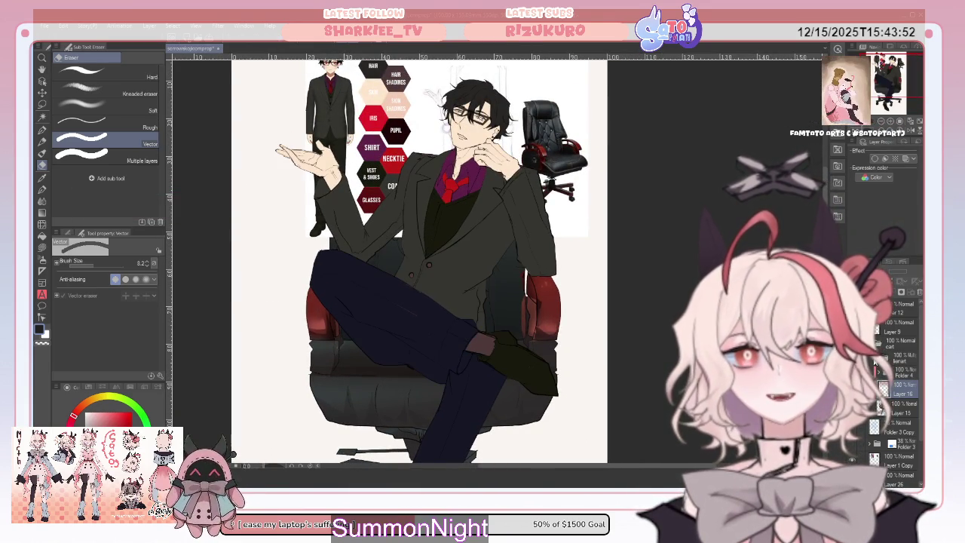
pyautogui.click(877, 367)
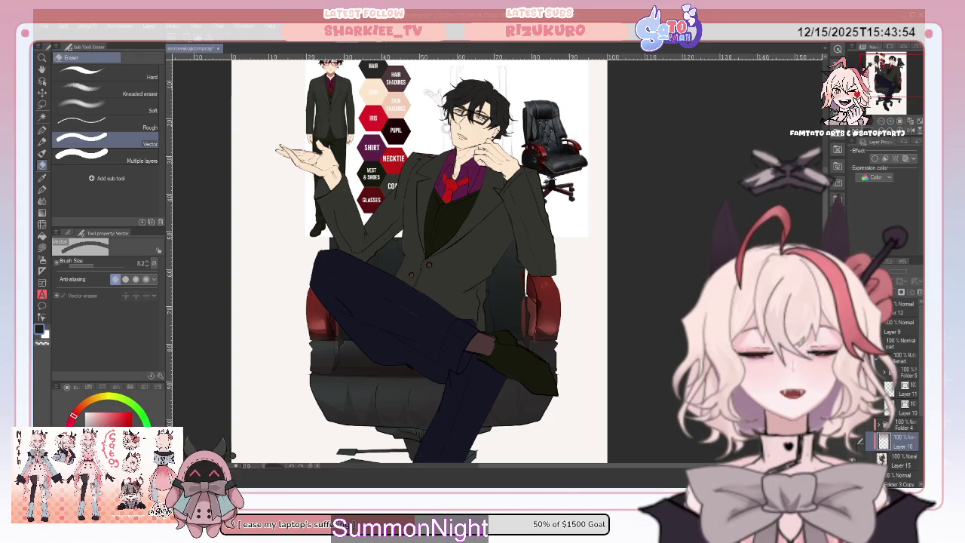
pyautogui.click(861, 442)
pyautogui.click(861, 441)
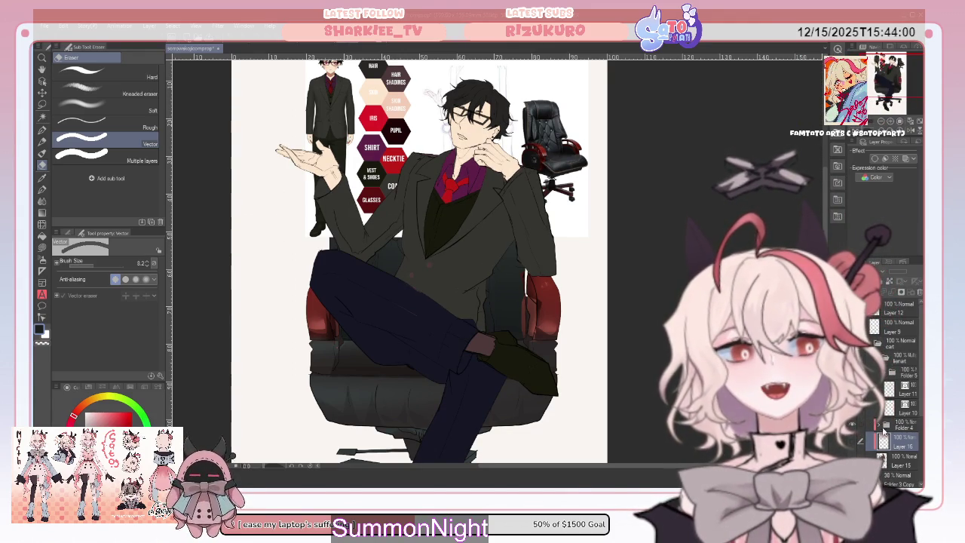
pyautogui.click(881, 430)
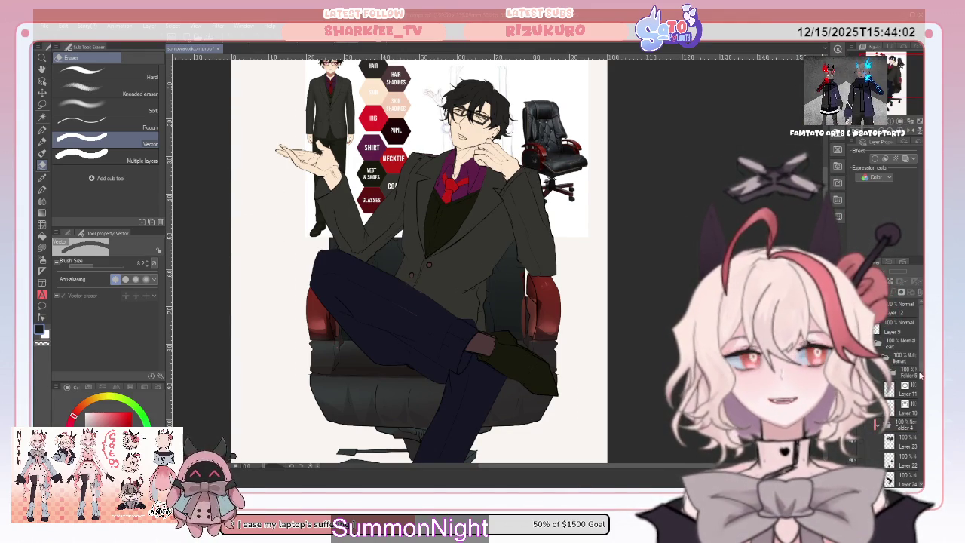
# - Bring the man's face and necktie into view and switch to Figure > Lasso fill
pyautogui.scroll(-5, 905, 392)
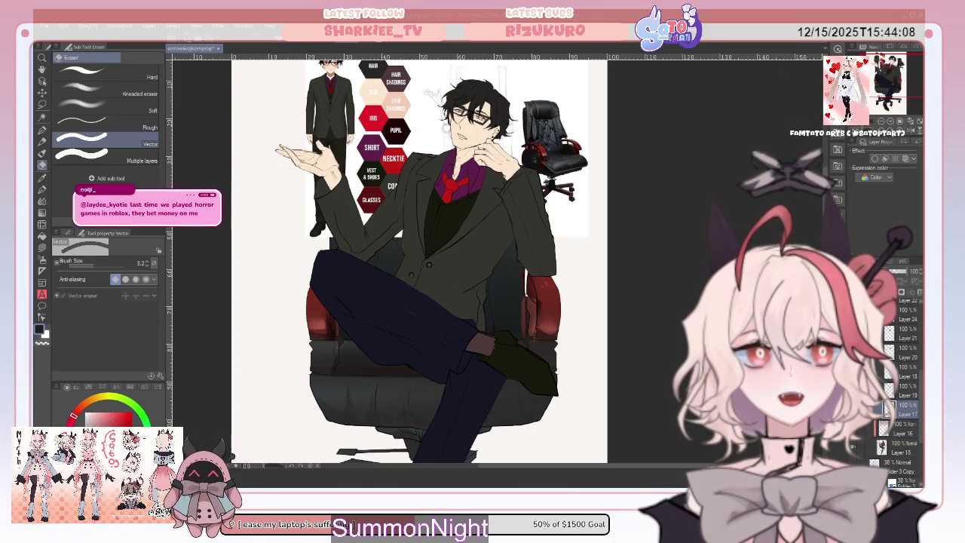
pyautogui.scroll(1, 501, 257)
pyautogui.scroll(3, 452, 301)
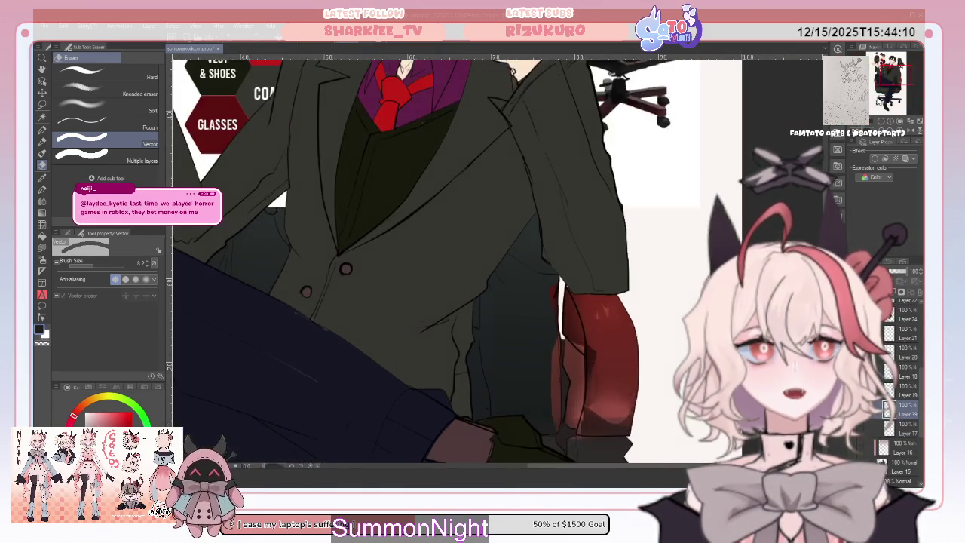
pyautogui.scroll(3, 422, 257)
pyautogui.moveTo(423, 256); pyautogui.dragTo(500, 304)
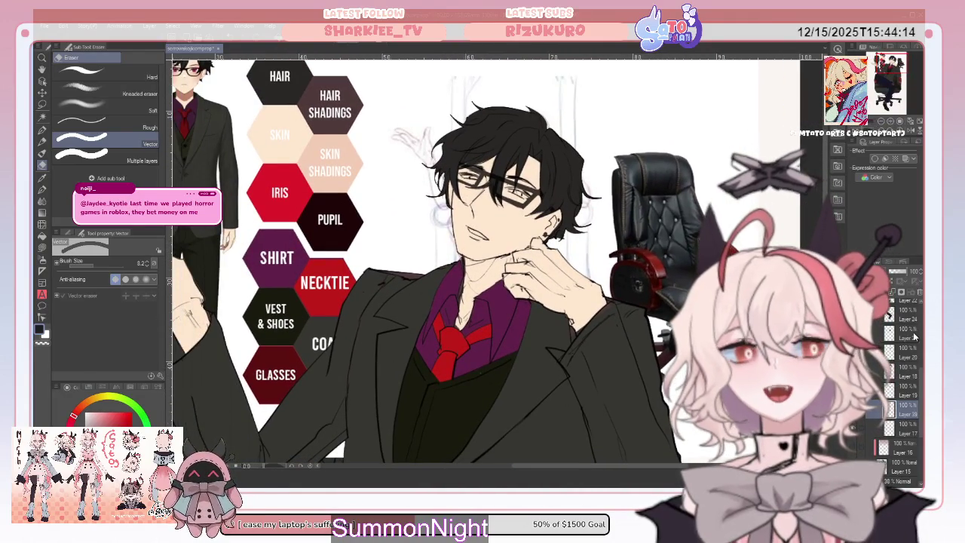
pyautogui.scroll(5, 897, 370)
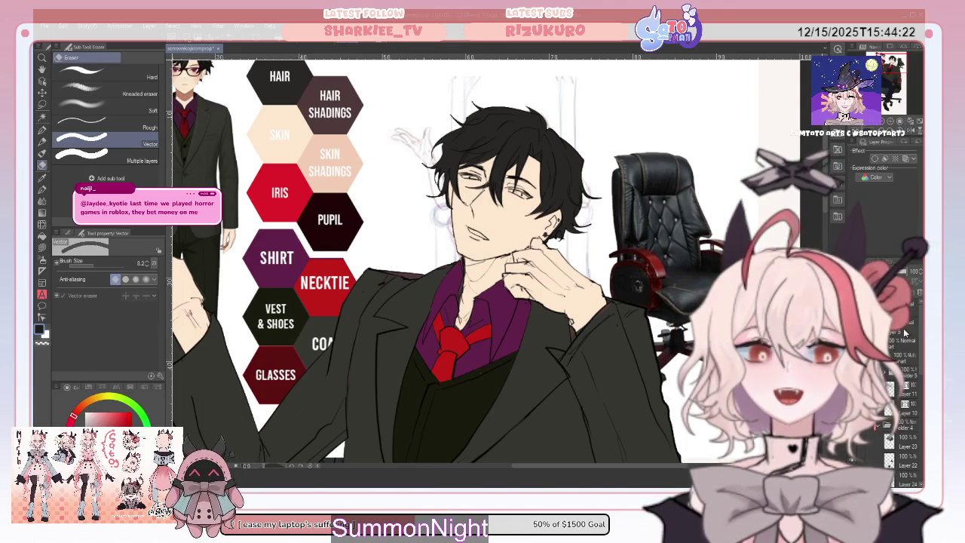
pyautogui.scroll(-3, 904, 333)
pyautogui.scroll(-3, 904, 333)
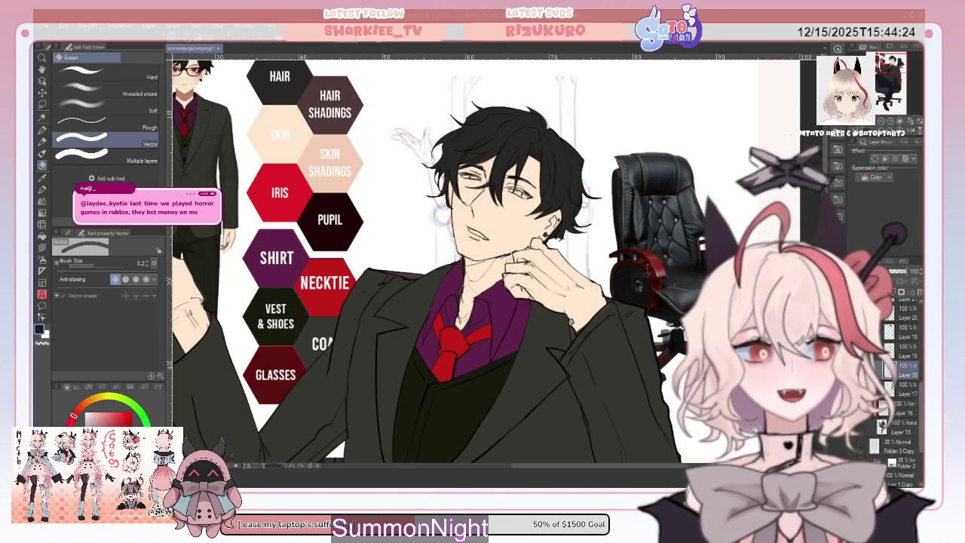
pyautogui.click(46, 248)
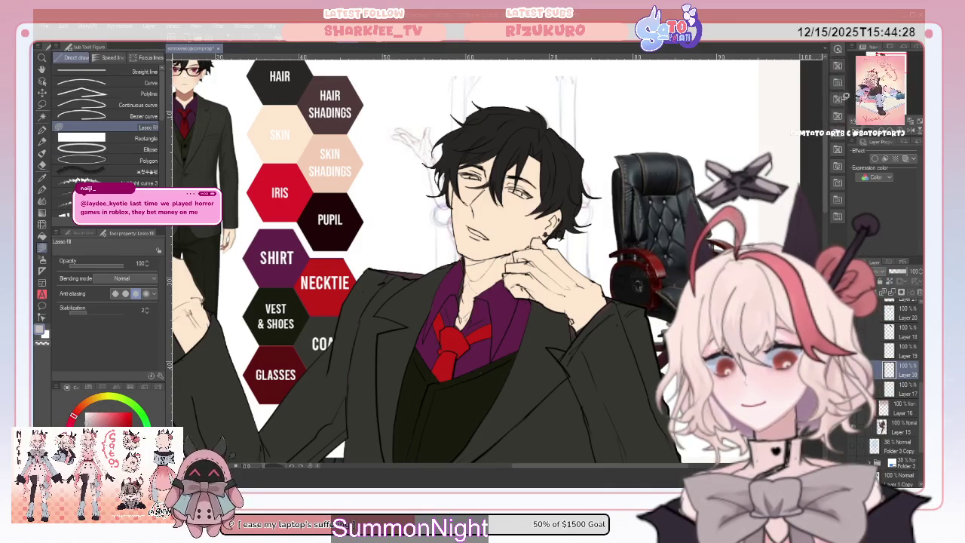
pyautogui.hotkey('ctrl', '+')
# - Lasso-fill around both eyes so the irises turn red, matching the IRIS swatch
pyautogui.scroll(3, 433, 260)
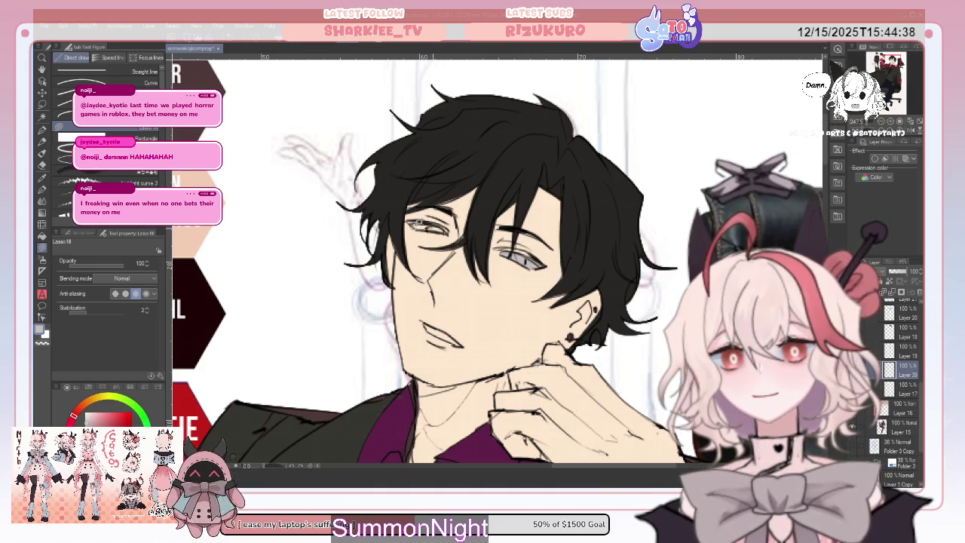
pyautogui.moveTo(413, 220); pyautogui.dragTo(433, 231)
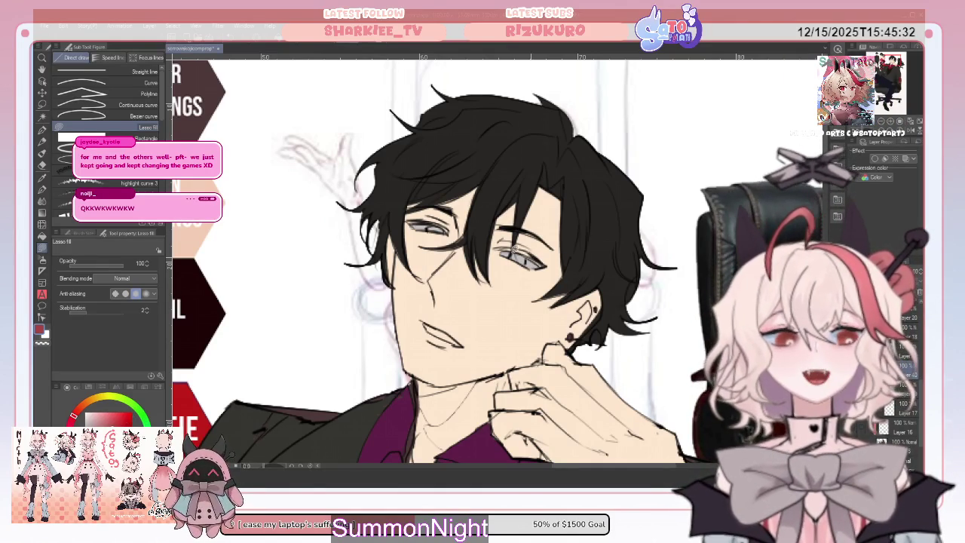
pyautogui.moveTo(513, 250); pyautogui.dragTo(529, 264)
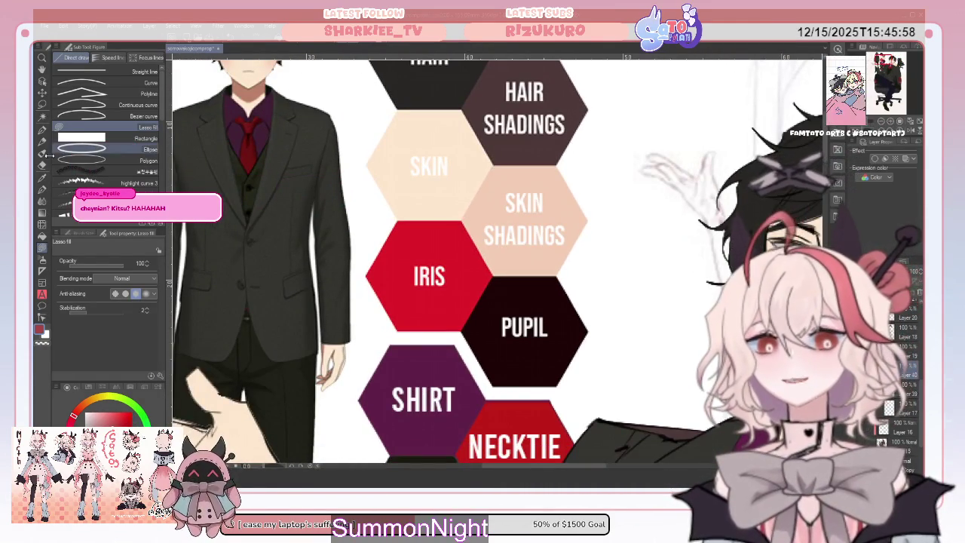
# - Shift the colour-chart reference artwork right toward the face using the Move layer tool (K)
pyautogui.click(42, 178)
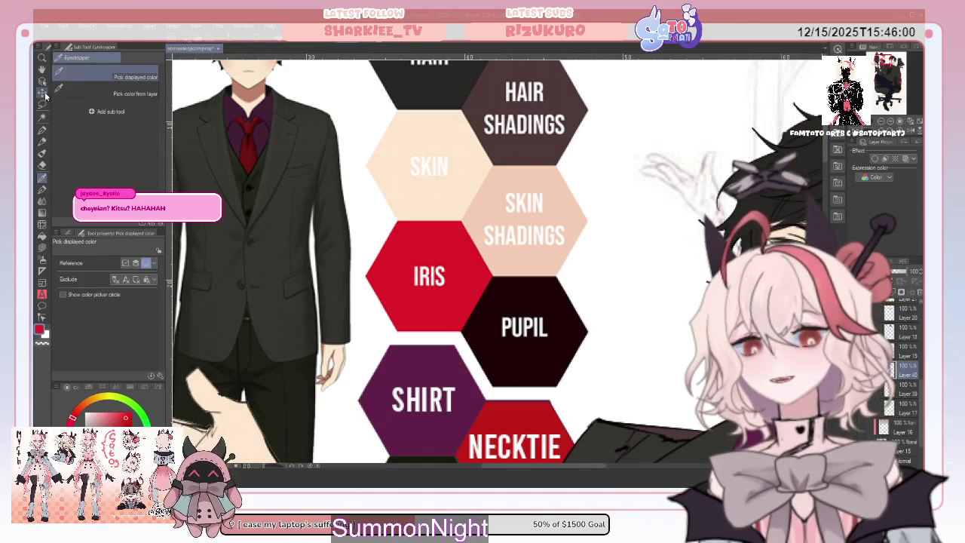
pyautogui.press('k')
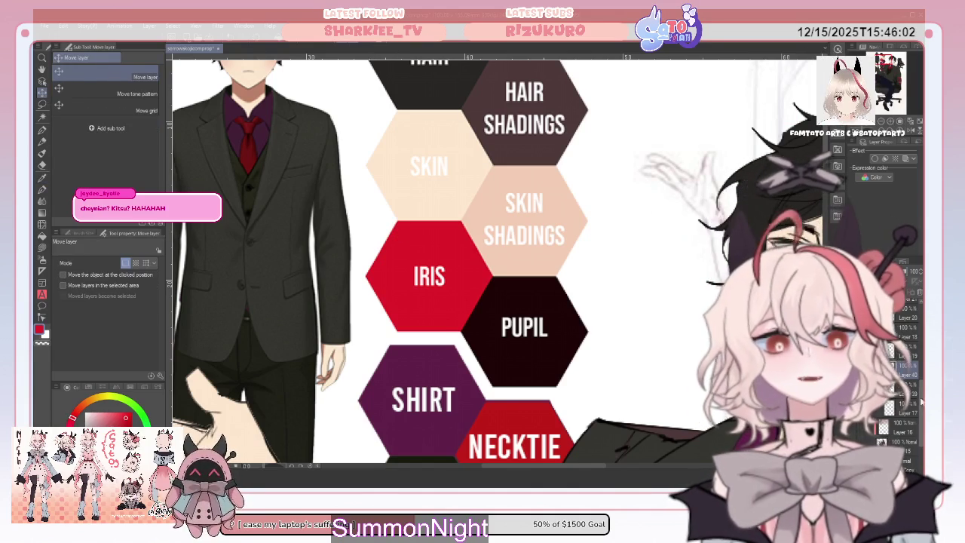
pyautogui.moveTo(548, 250)
pyautogui.mouseDown()
pyautogui.moveTo(676, 248)
pyautogui.moveTo(550, 213)
pyautogui.moveTo(423, 231)
pyautogui.mouseUp()
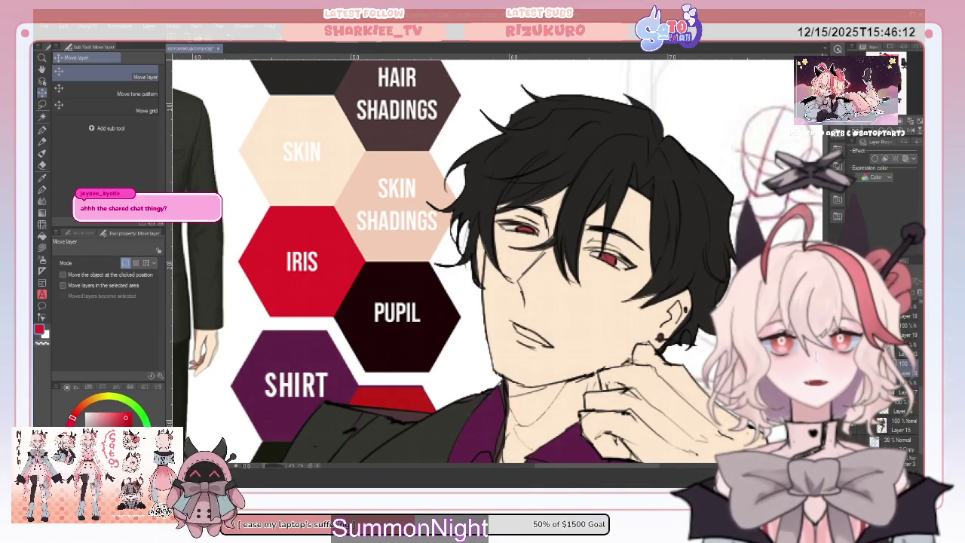
pyautogui.click(897, 350)
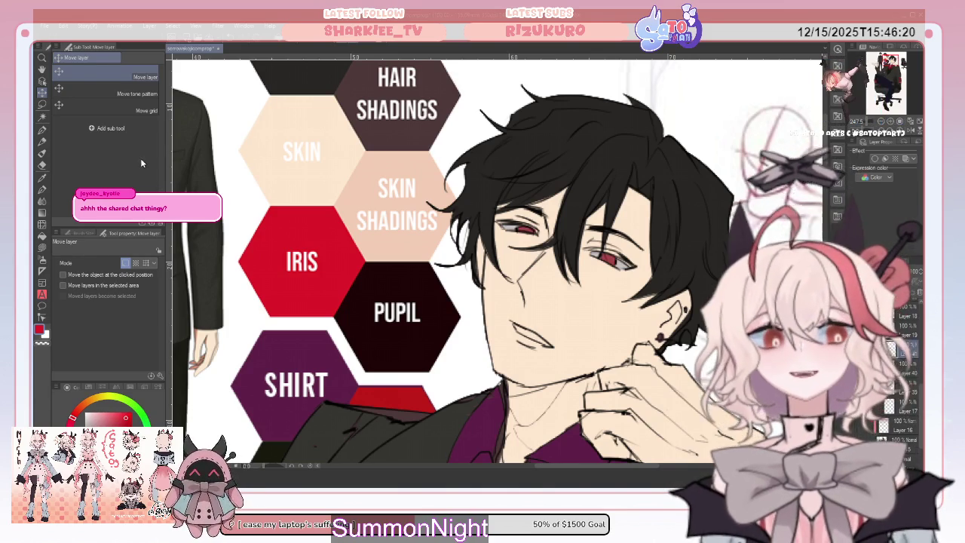
pyautogui.click(42, 249)
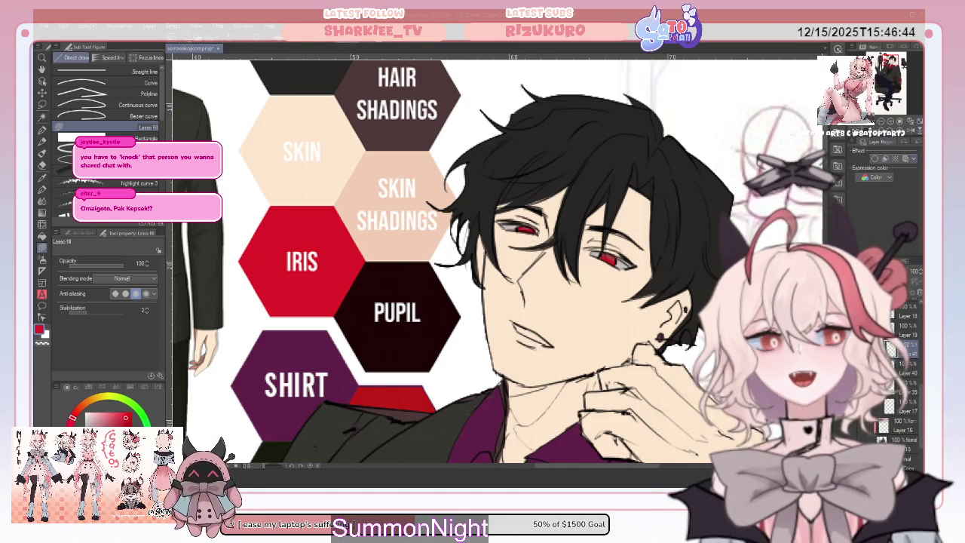
pyautogui.hotkey('ctrl', '-')
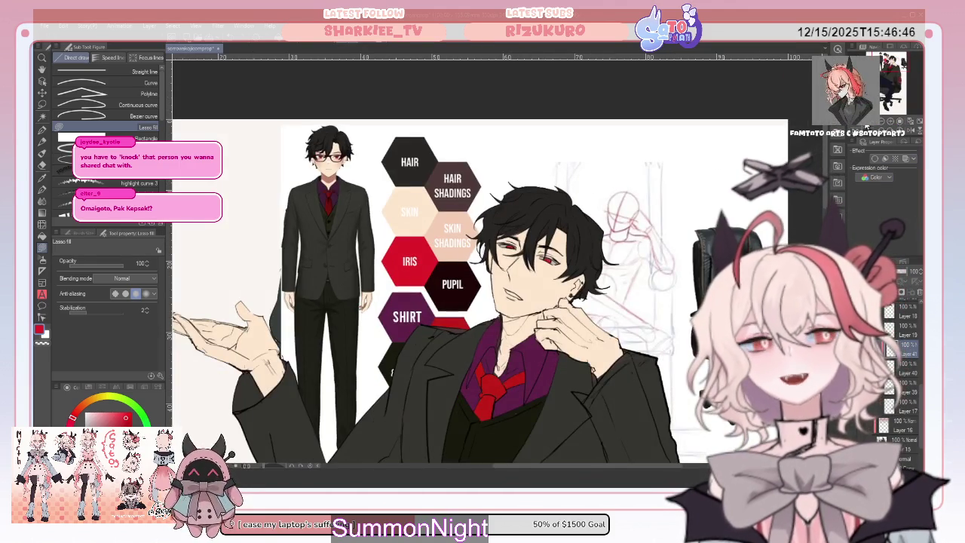
# - Add a new layer, eyedrop the hair's black as drawing colour, and select Layer 39
pyautogui.moveTo(890, 74); pyautogui.dragTo(888, 90)
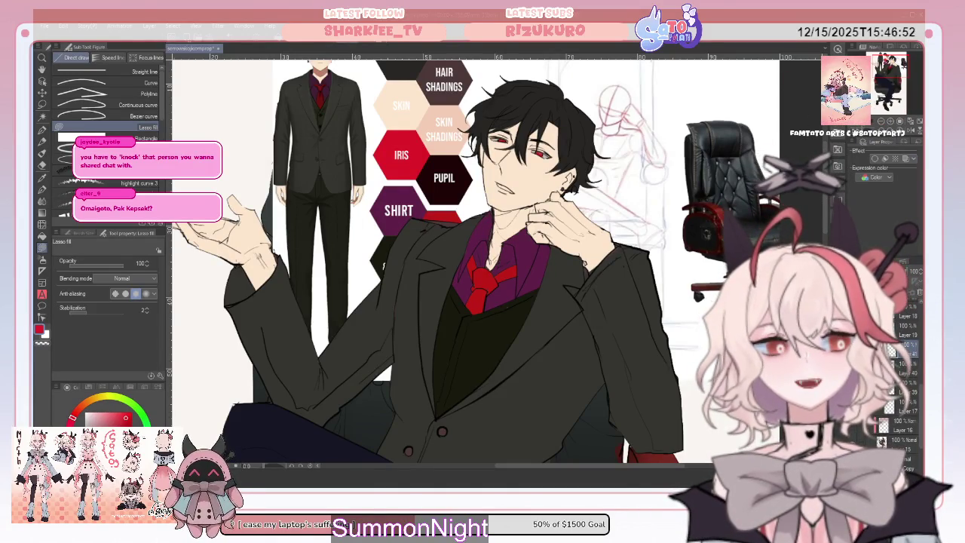
pyautogui.hotkey('ctrl', 'shift', 'n')
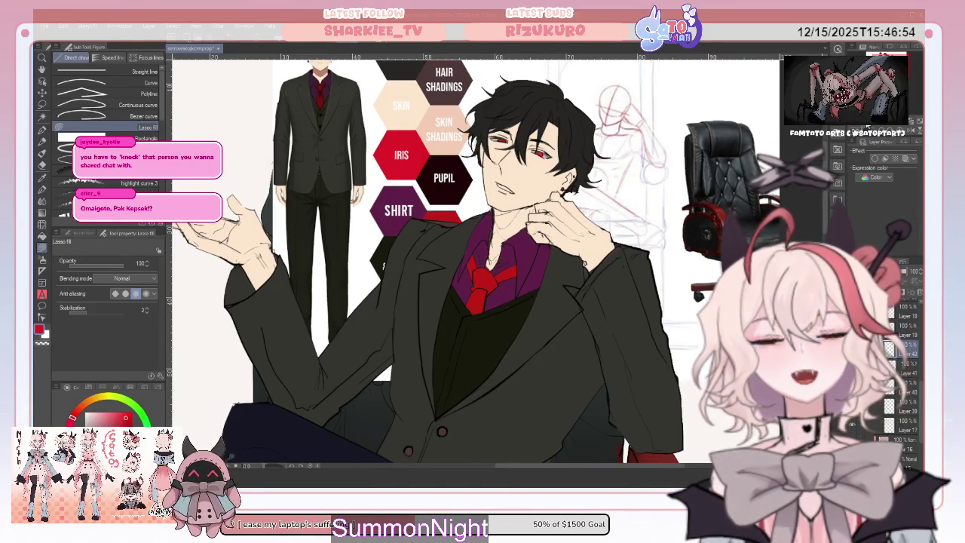
pyautogui.scroll(3, 568, 122)
pyautogui.scroll(-1, 568, 121)
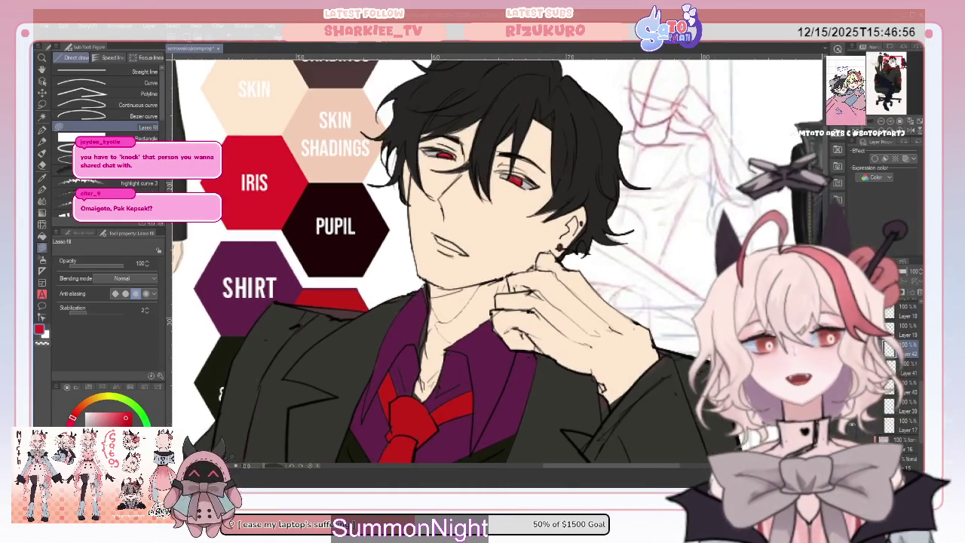
pyautogui.keyDown('alt'); pyautogui.click(498, 145); pyautogui.keyUp('alt')
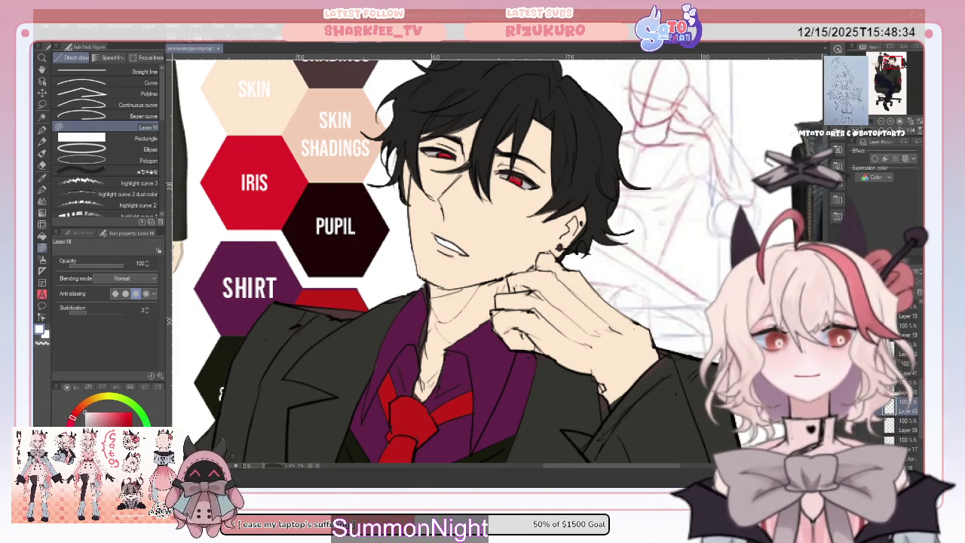
pyautogui.click(867, 426)
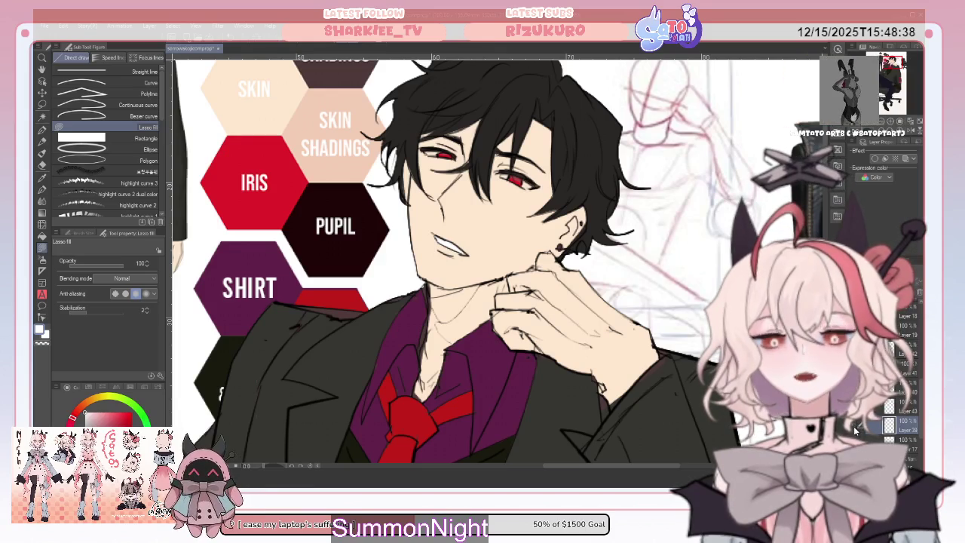
# - Add a new layer above Layer 39, then preview and hide the maroon jacket tint layer
pyautogui.hotkey('ctrl', 'shift', 'n')
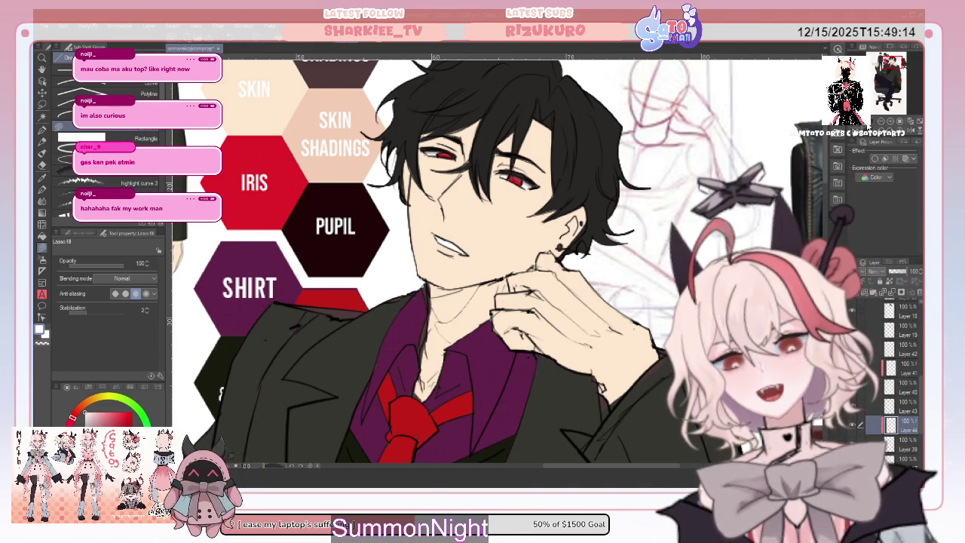
pyautogui.hotkey('ctrl', '-')
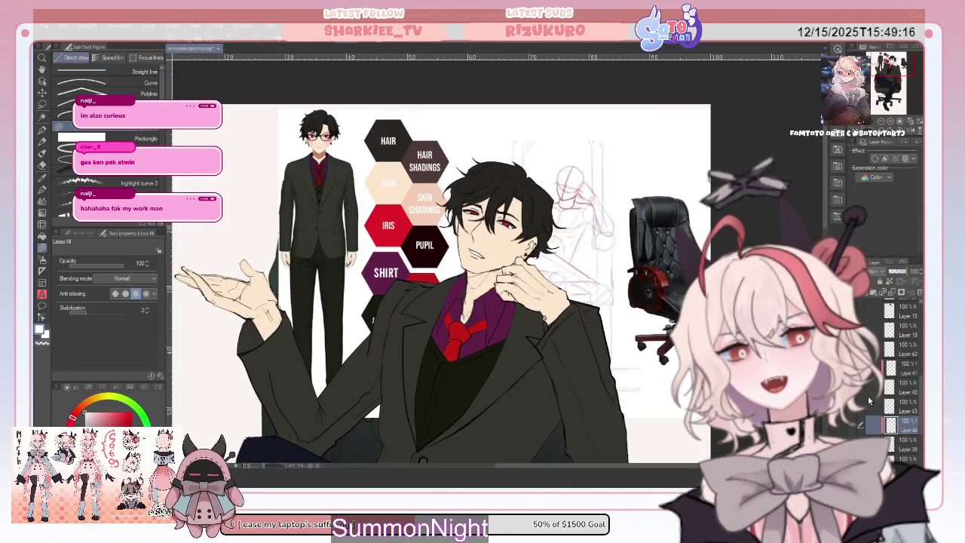
pyautogui.click(894, 405)
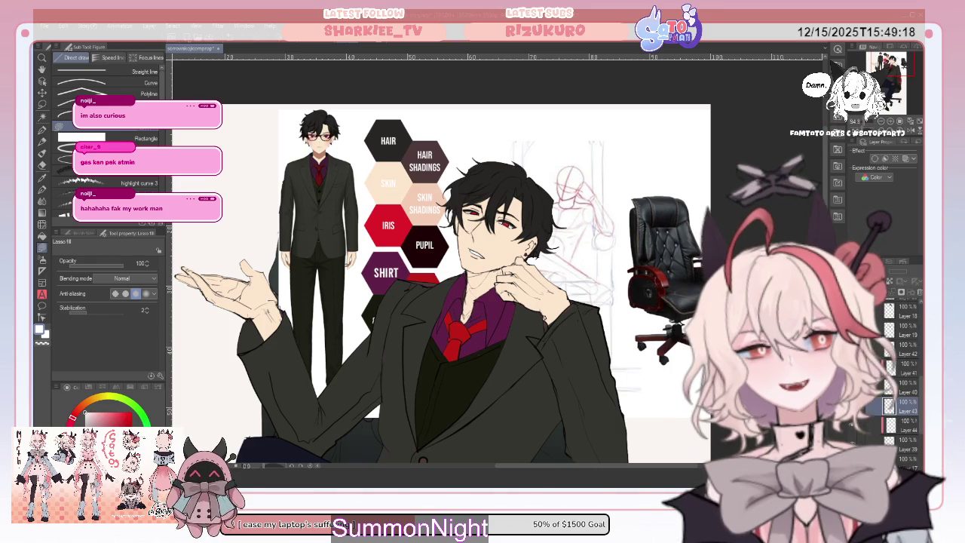
pyautogui.click(890, 345)
pyautogui.scroll(1, 904, 343)
pyautogui.click(903, 339)
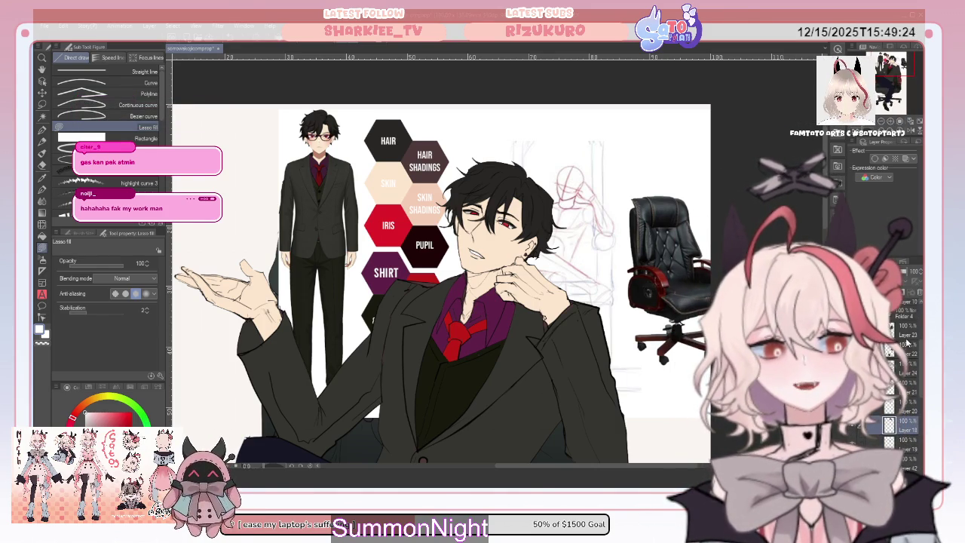
pyautogui.click(907, 337)
pyautogui.click(875, 332)
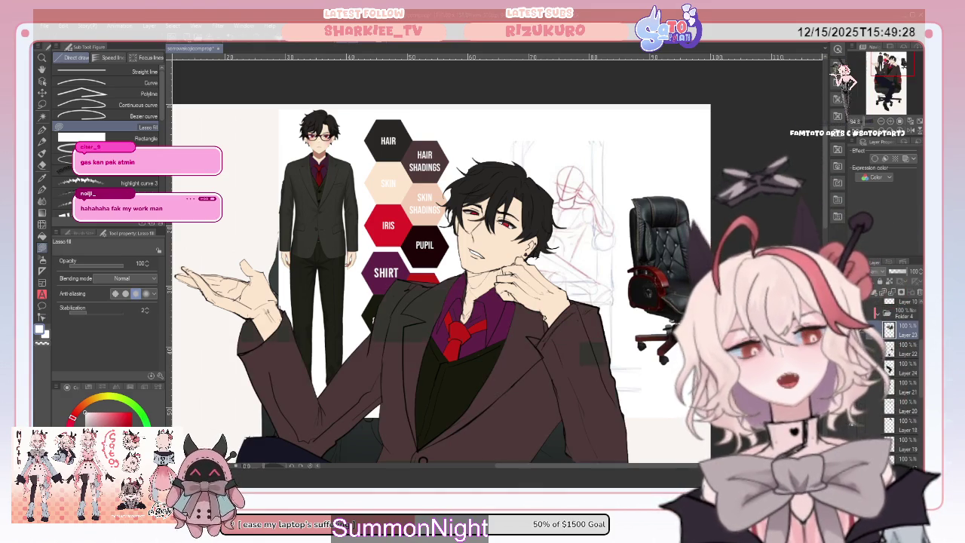
pyautogui.click(874, 332)
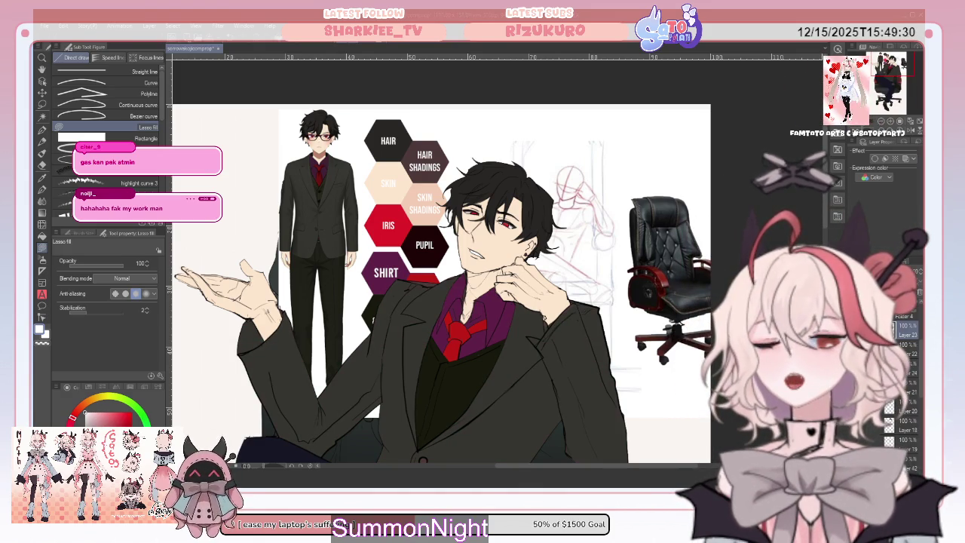
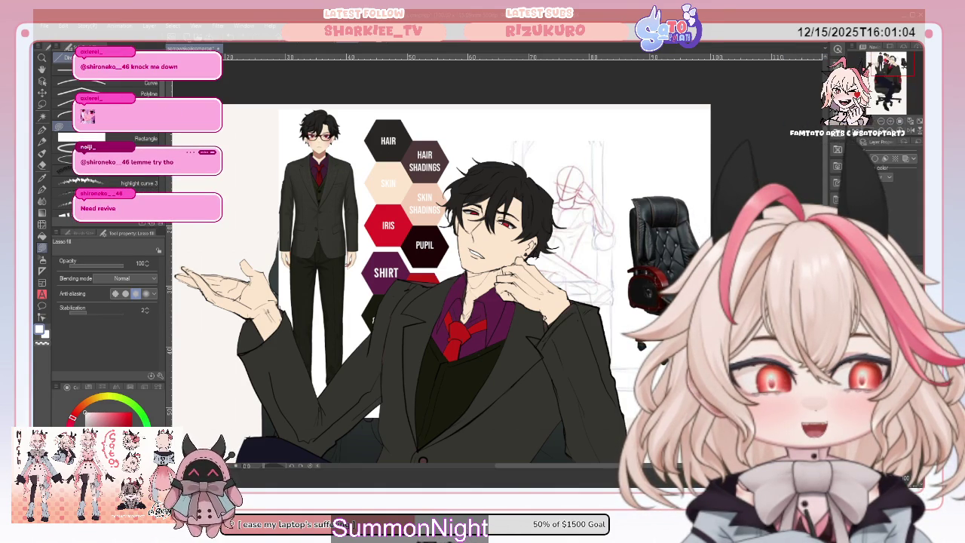
pyautogui.hotkey('ctrl', 'z')
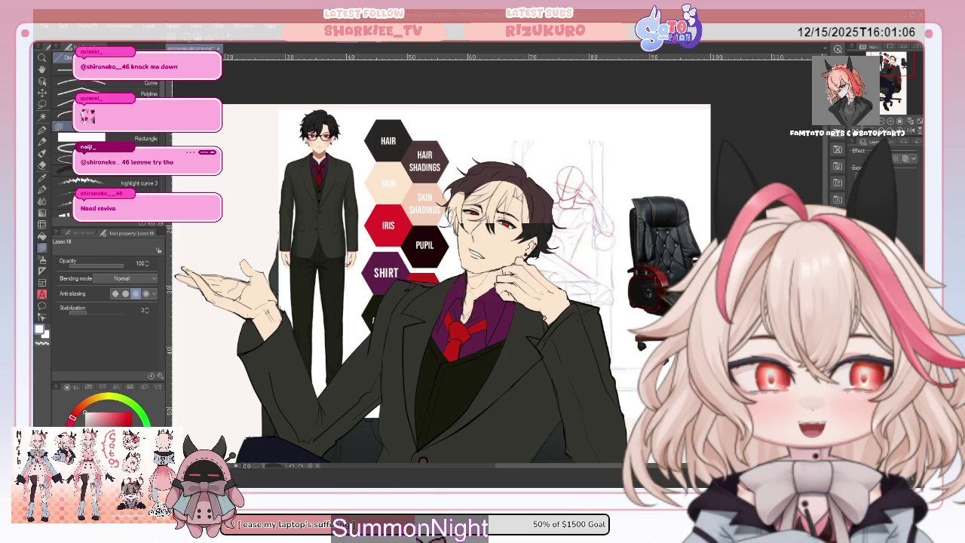
pyautogui.hotkey('ctrl', 'y')
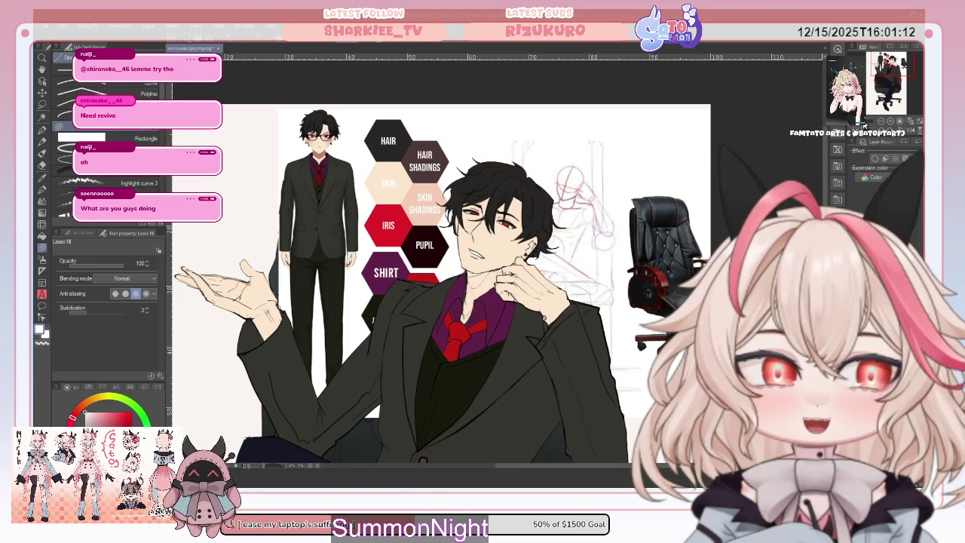
pyautogui.scroll(-3, 453, 287)
pyautogui.scroll(1, 453, 287)
pyautogui.scroll(2, 452, 286)
pyautogui.scroll(2, 452, 286)
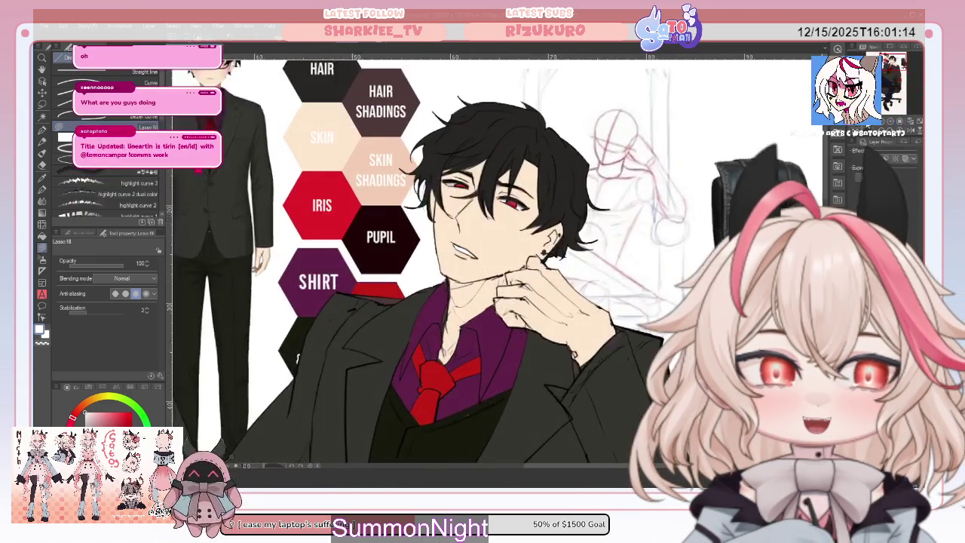
pyautogui.scroll(1, 504, 260)
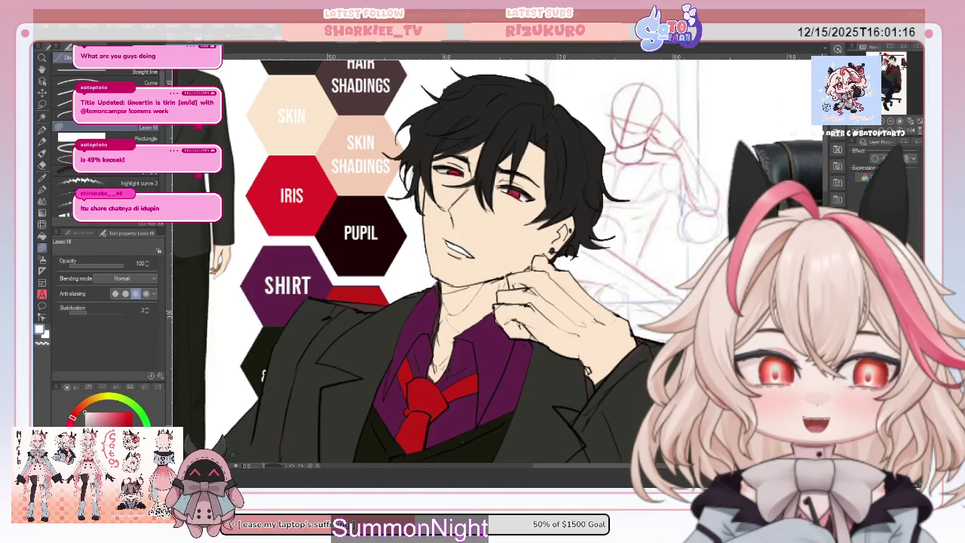
pyautogui.scroll(2, 452, 264)
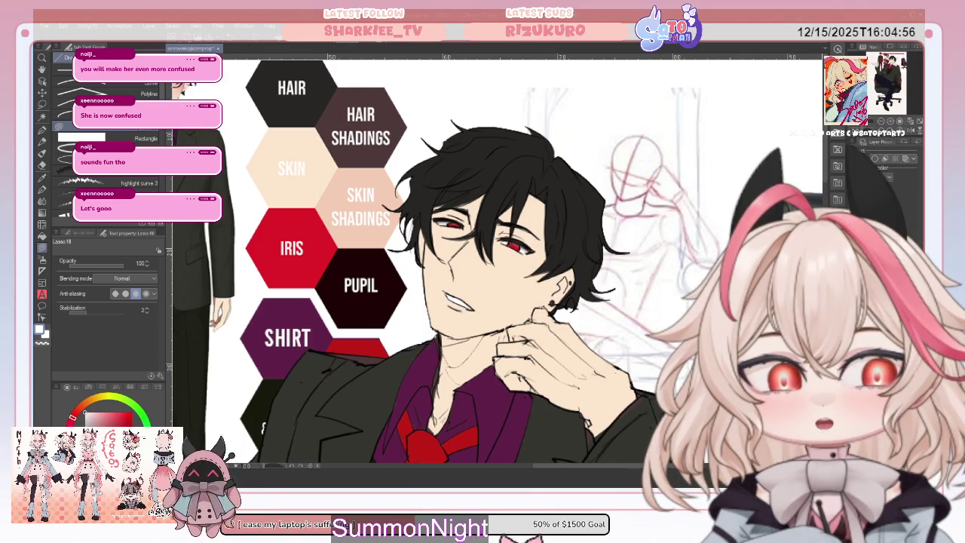
pyautogui.hotkey('ctrl', 'z')
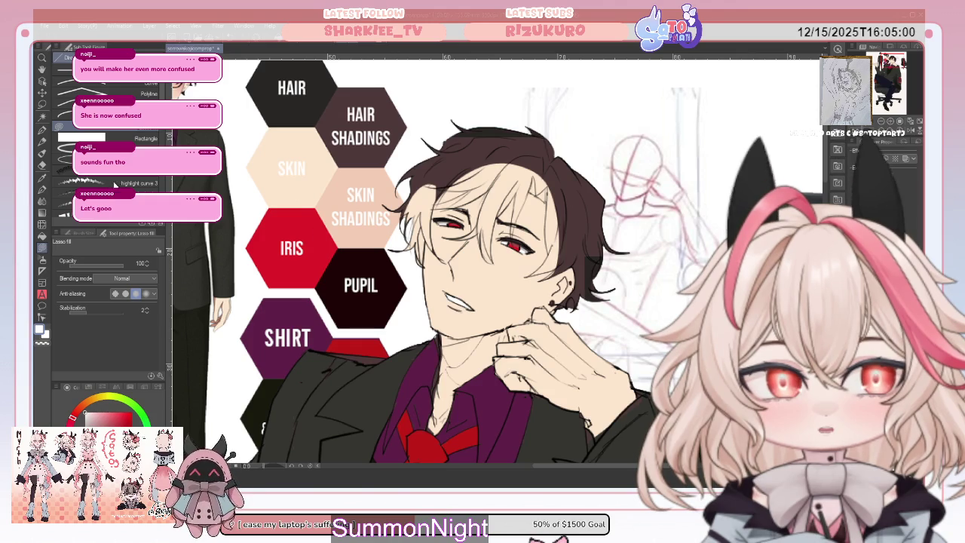
pyautogui.hotkey('ctrl', 'y')
pyautogui.press('i')
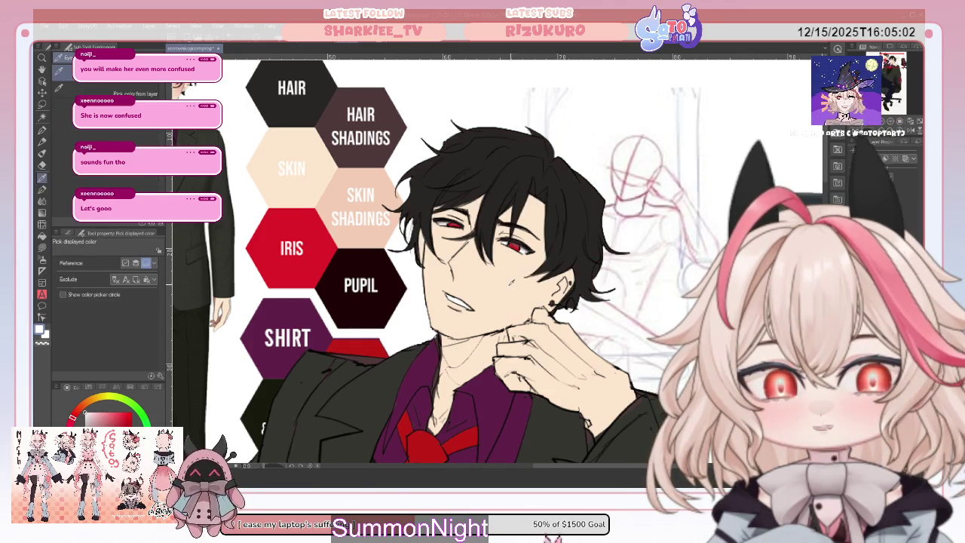
pyautogui.click(43, 246)
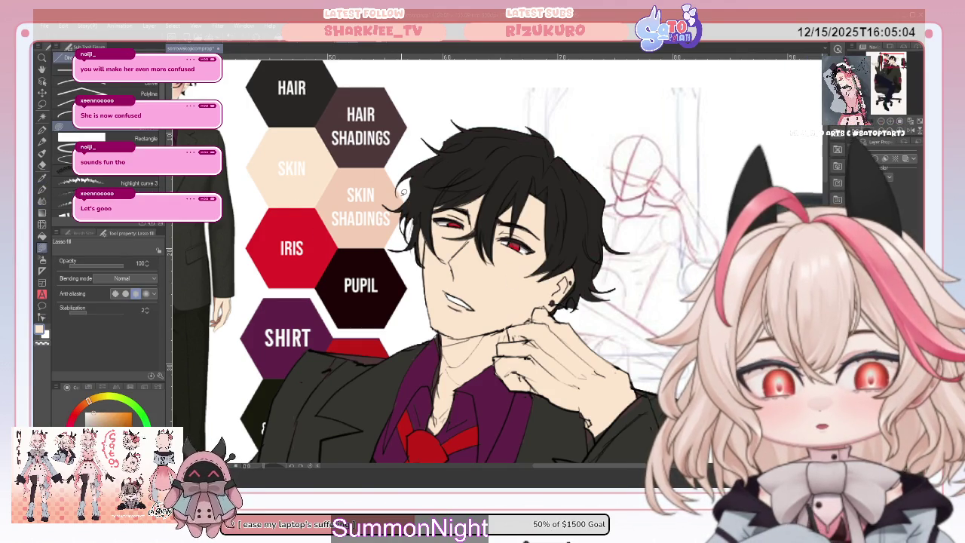